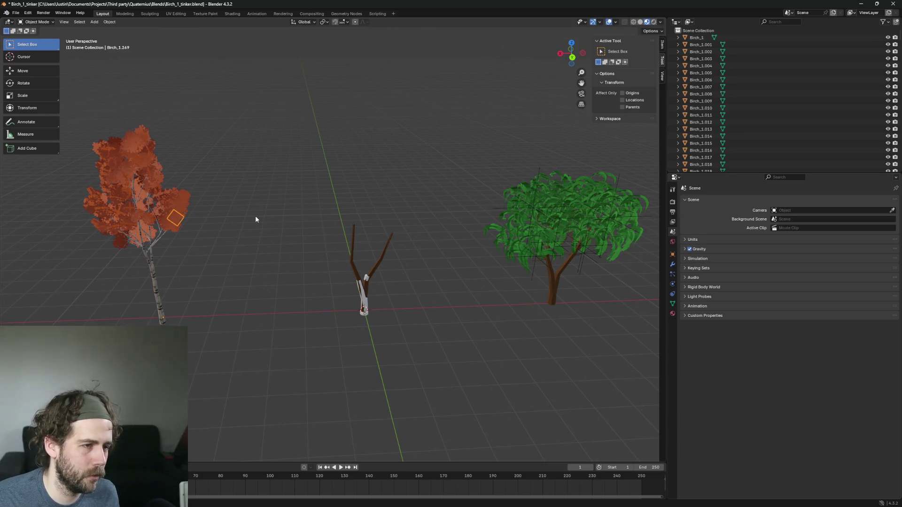
Select the green leafy tree and enter Edit Mode on its mesh, then zoom out to inspect the leaves
scroll(256, 218, up, 5)
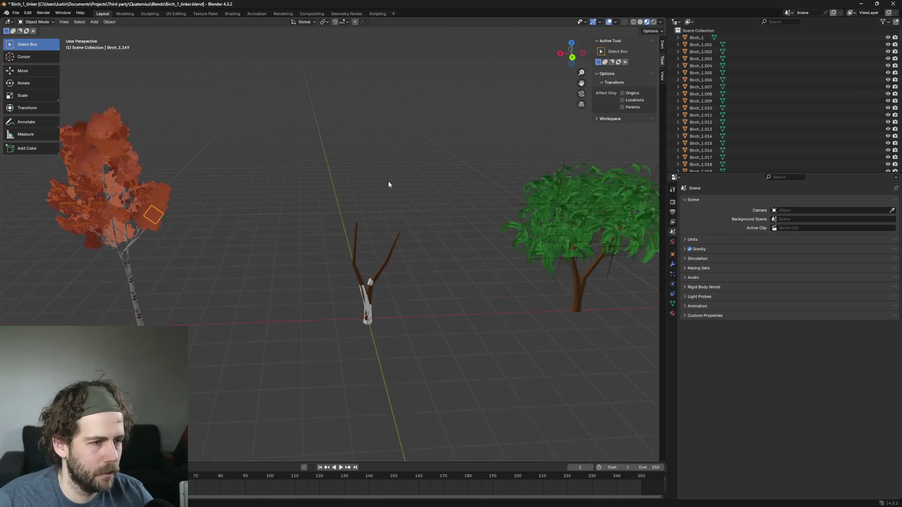
drag(615, 302, 140, 255)
scroll(407, 279, up, 2)
click(459, 199)
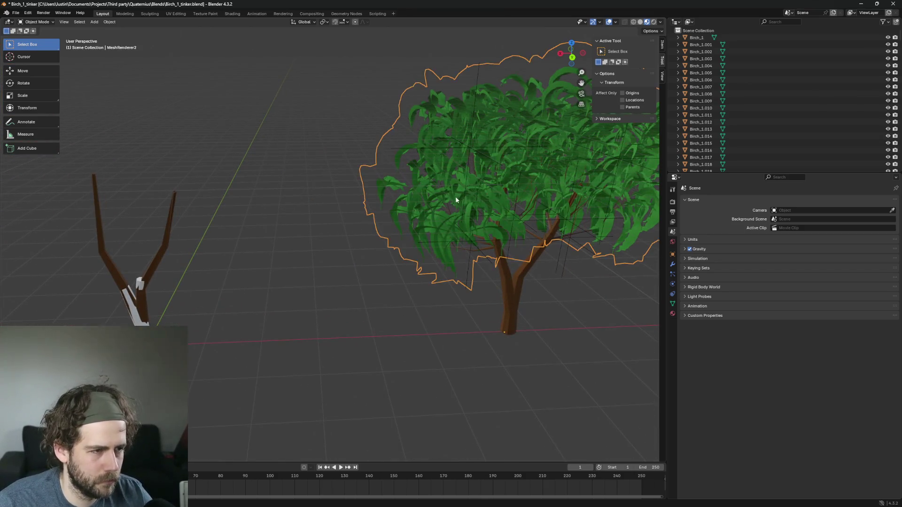
key(Tab)
scroll(446, 201, up, 4)
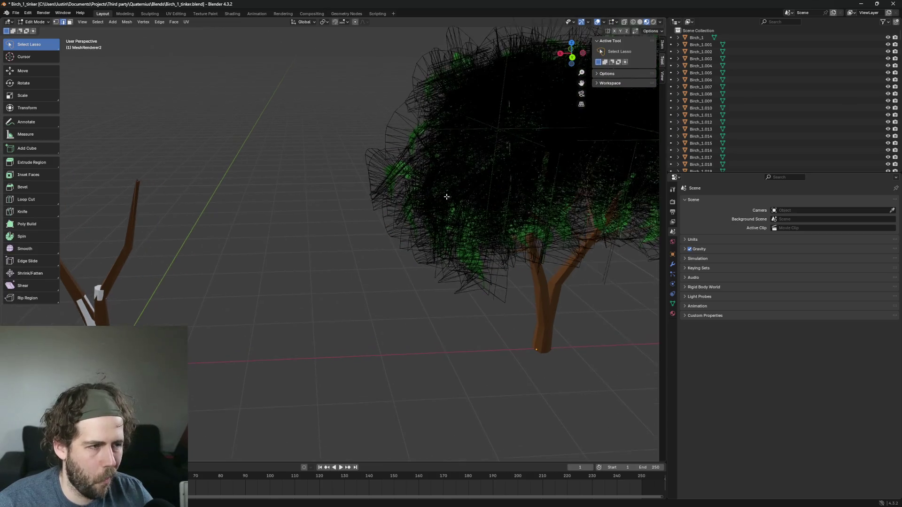
scroll(448, 199, down, 3)
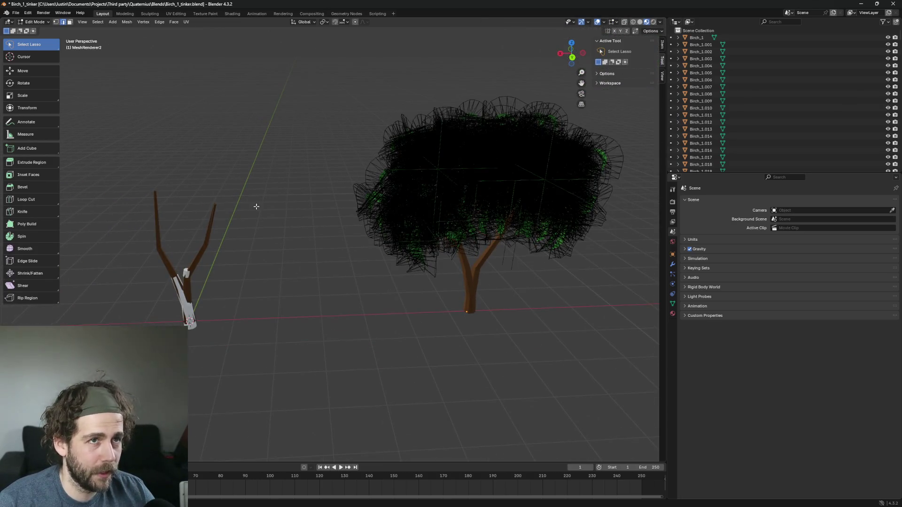
scroll(368, 233, down, 3)
mouse_move(314, 231)
mouse_down()
mouse_move(296, 203)
mouse_move(263, 207)
mouse_move(379, 214)
mouse_up()
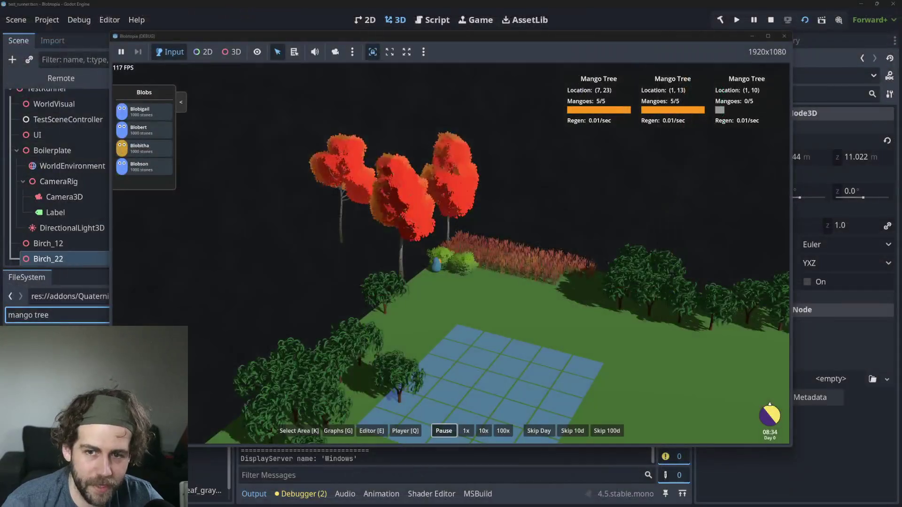
Zoom the game camera in and out around the grass, bushes and green leafy trees on the grid
scroll(462, 284, up, 8)
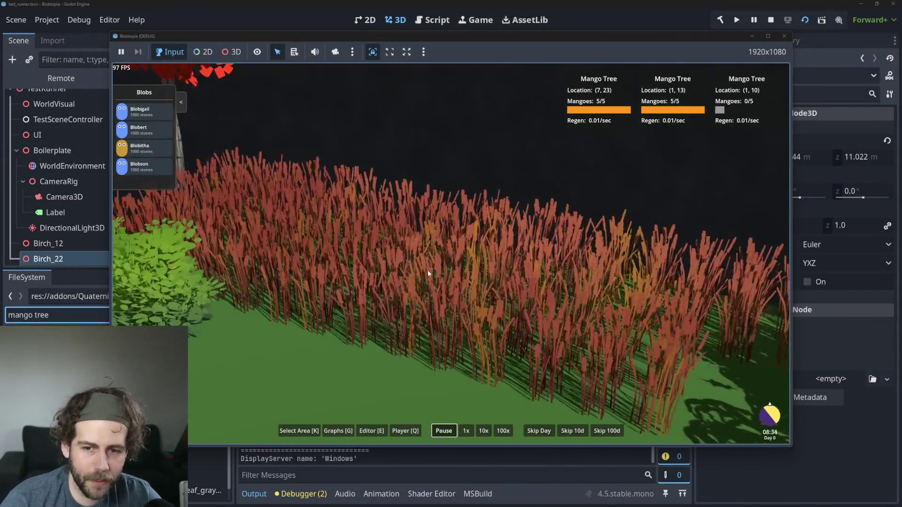
scroll(427, 270, up, 3)
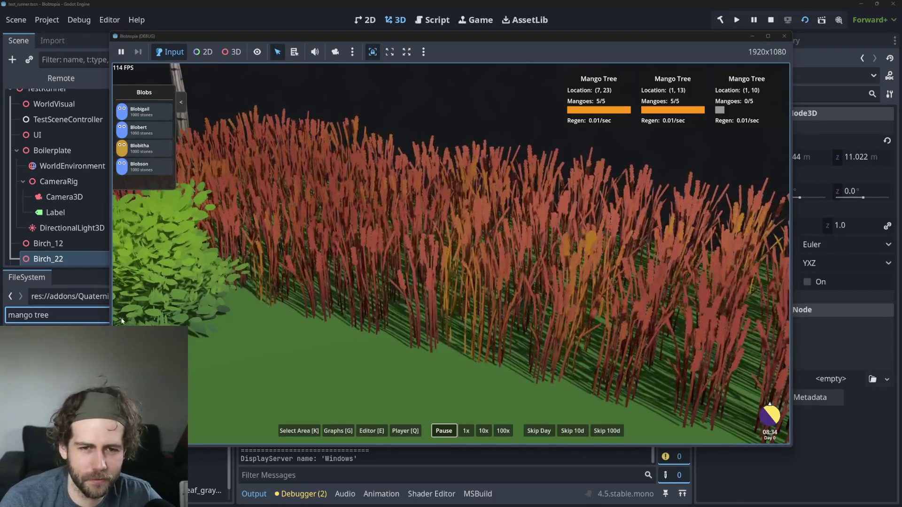
scroll(461, 351, down, 3)
scroll(472, 348, up, 5)
scroll(472, 348, down, 2)
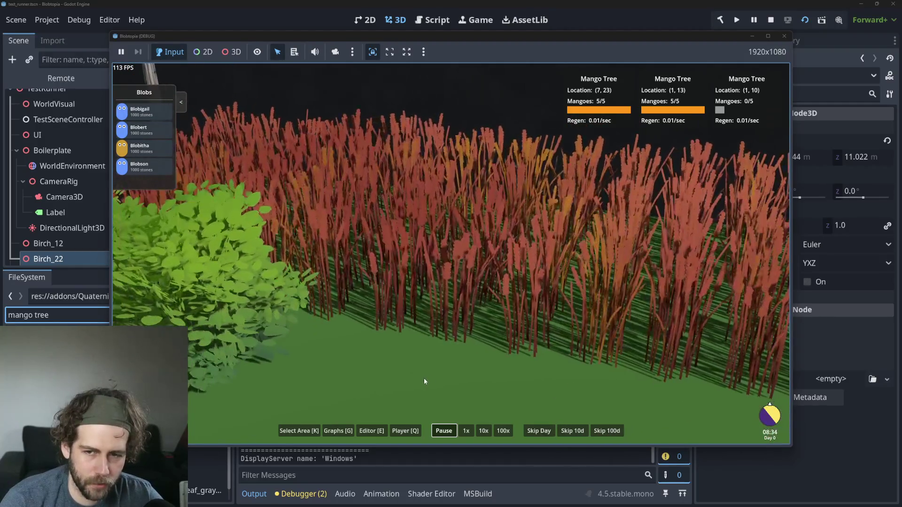
scroll(435, 376, down, 2)
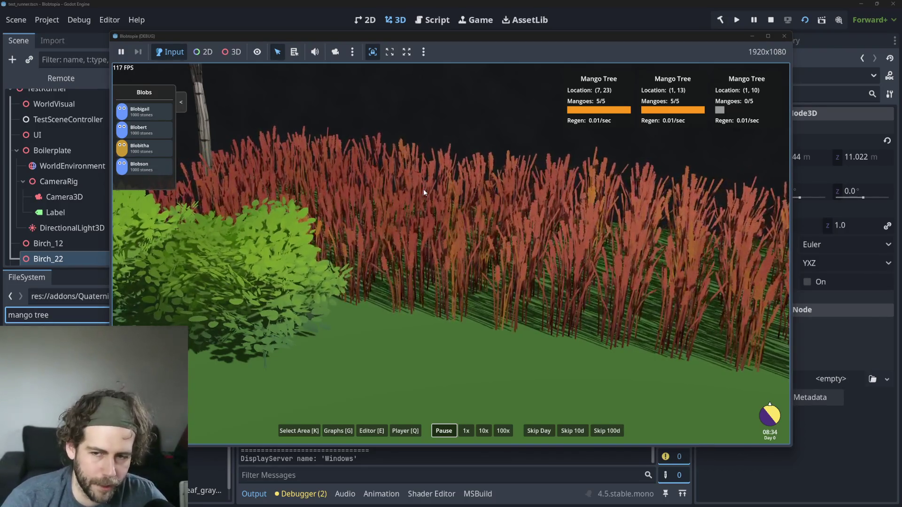
scroll(401, 218, down, 2)
scroll(409, 227, up, 2)
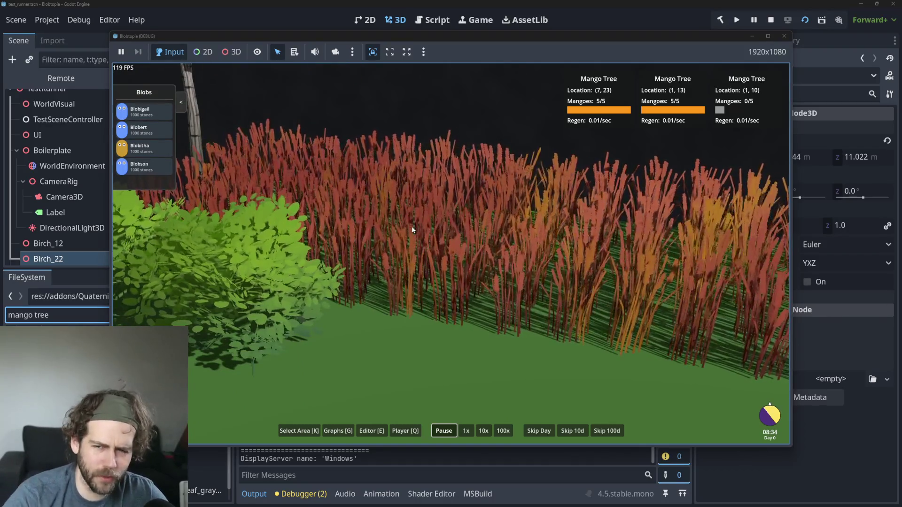
scroll(509, 290, up, 2)
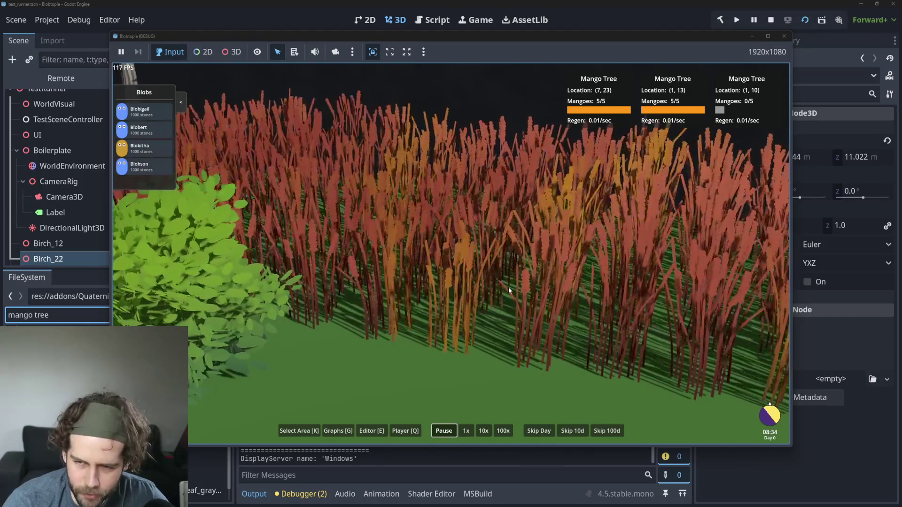
scroll(509, 289, down, 3)
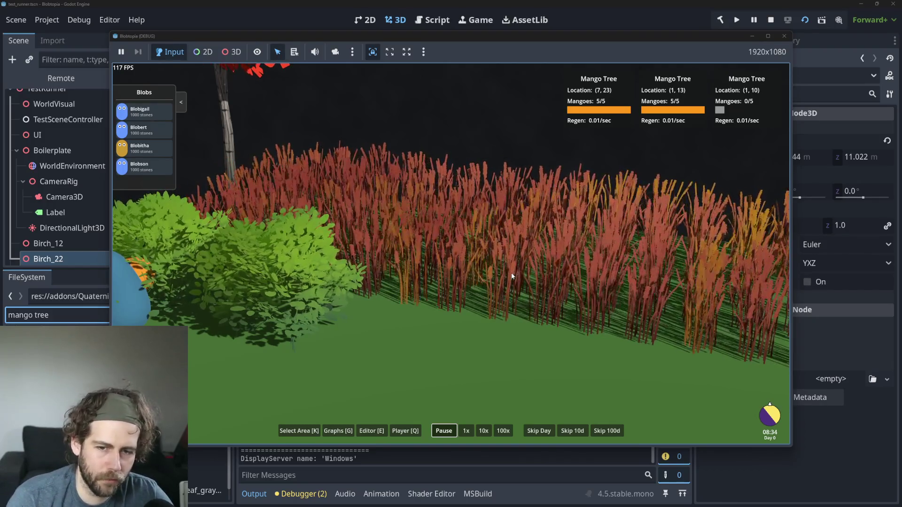
scroll(506, 284, down, 3)
scroll(505, 284, down, 2)
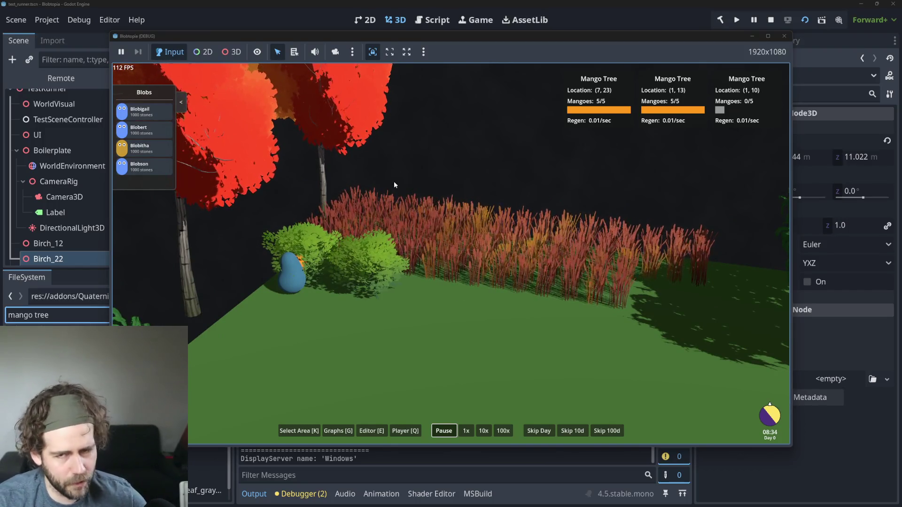
scroll(478, 244, down, 3)
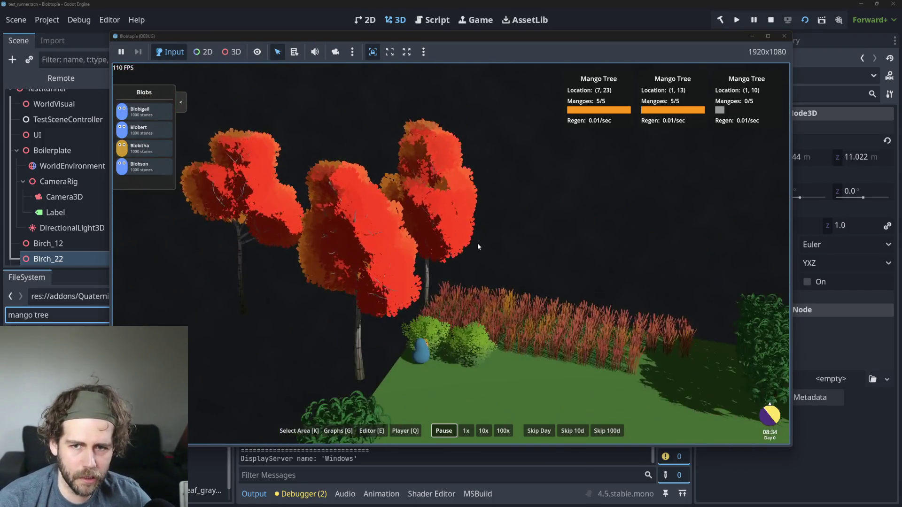
scroll(477, 243, up, 1)
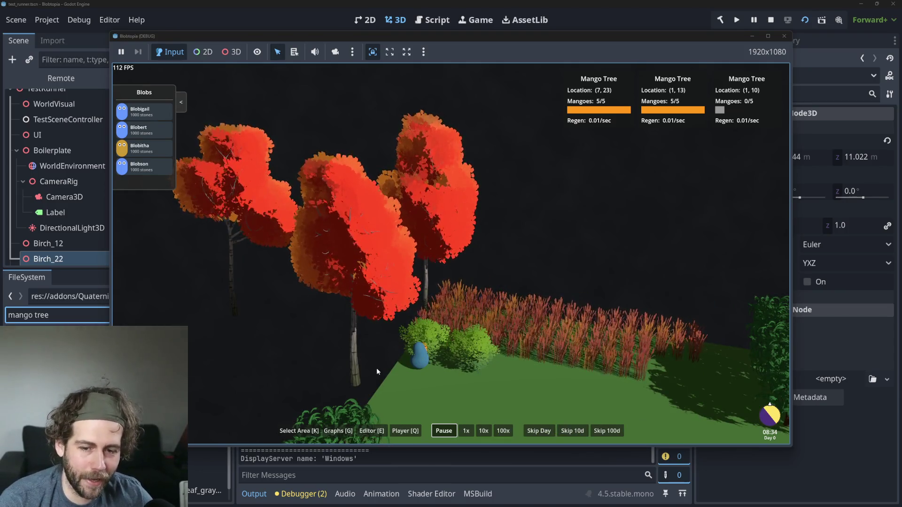
scroll(481, 278, up, 5)
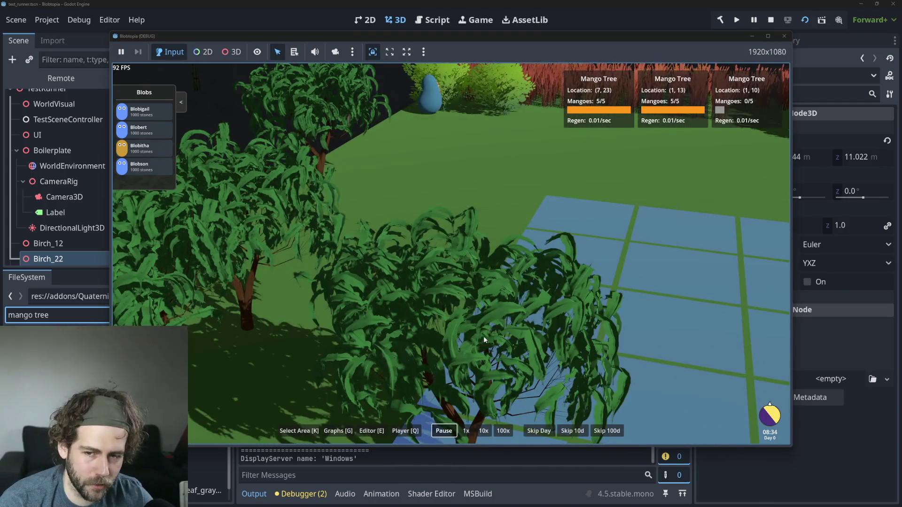
Zoom the game camera onto the green tree's leaves, then stop the running game
scroll(509, 256, down, 3)
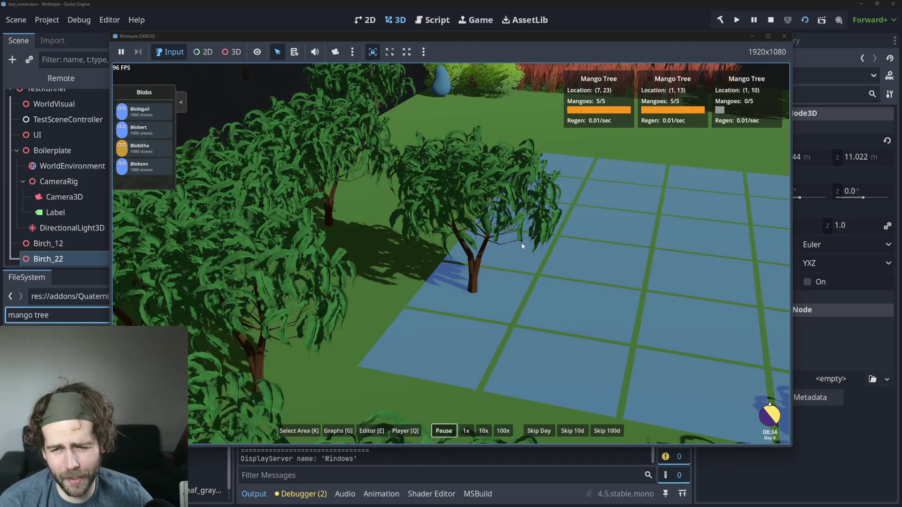
scroll(521, 243, up, 2)
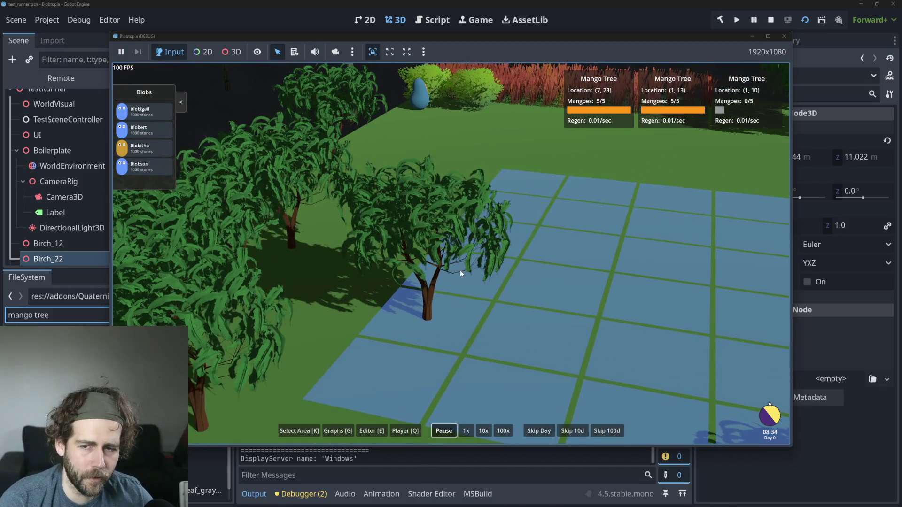
scroll(461, 270, up, 3)
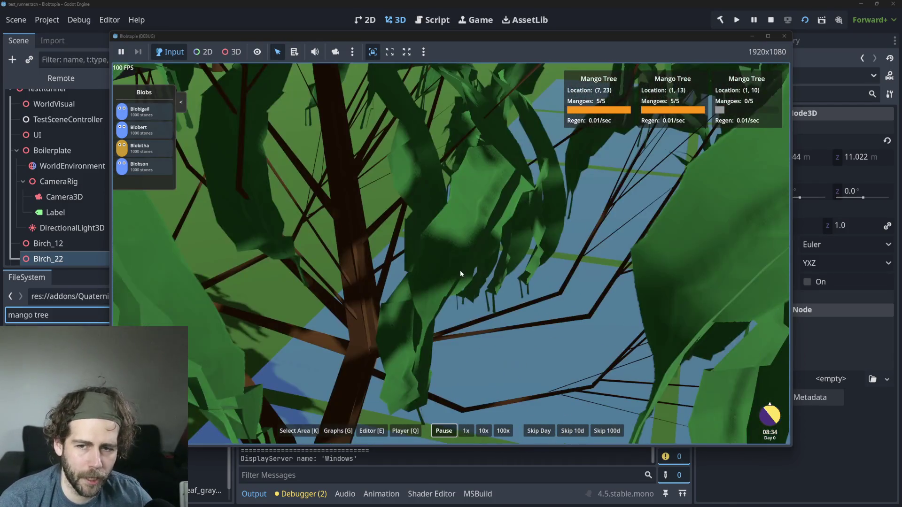
scroll(436, 218, down, 3)
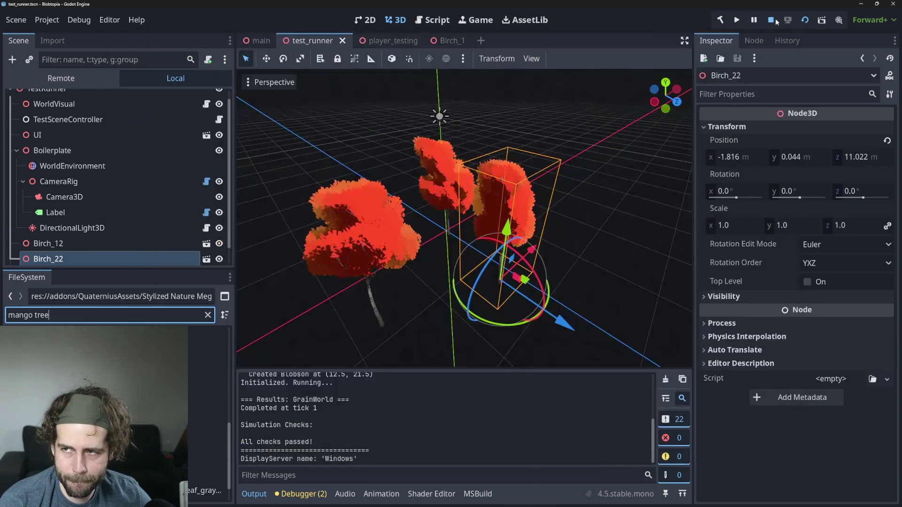
click(776, 18)
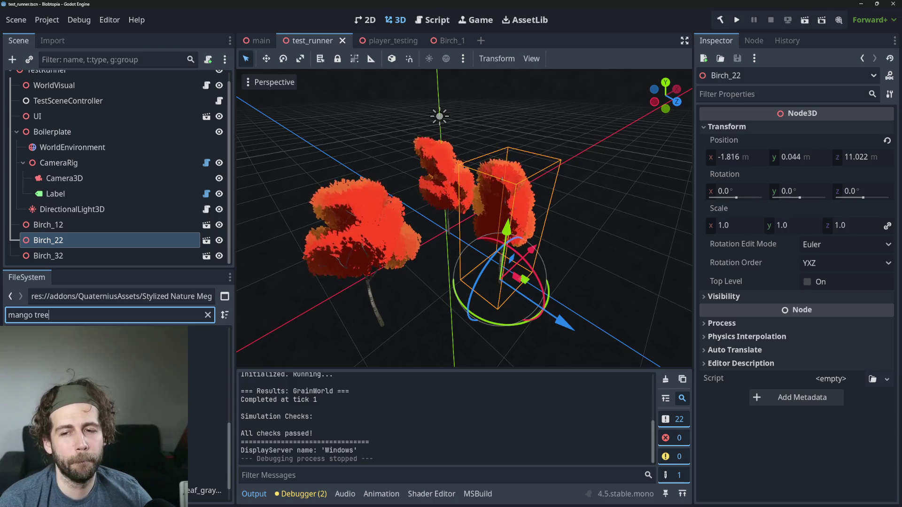
scroll(207, 446, up, 5)
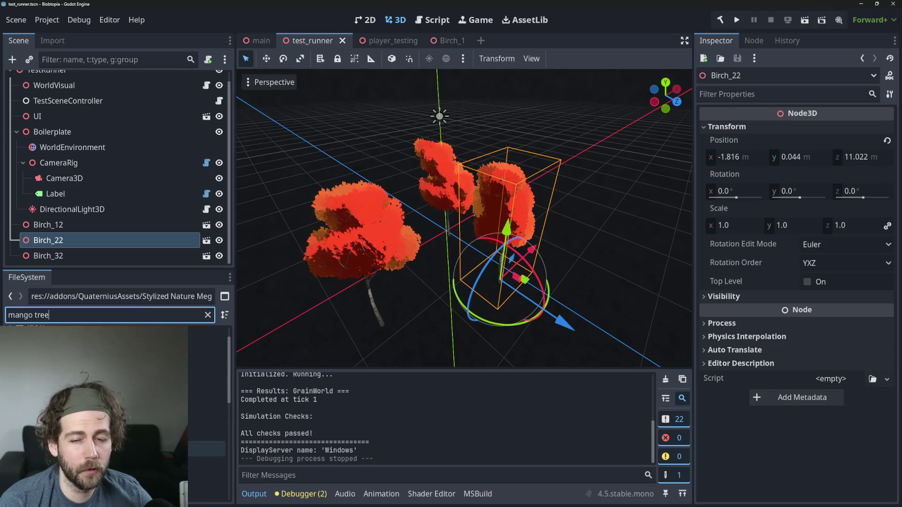
scroll(206, 423, down, 3)
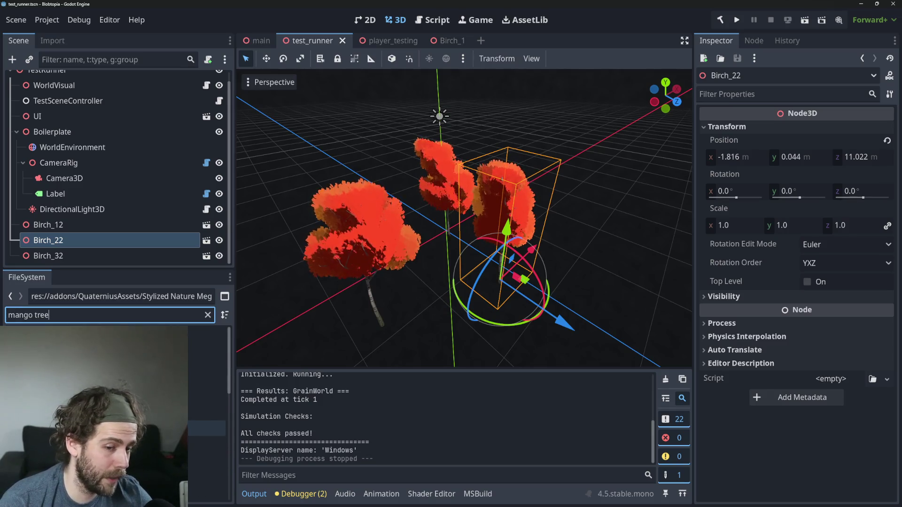
scroll(207, 423, up, 3)
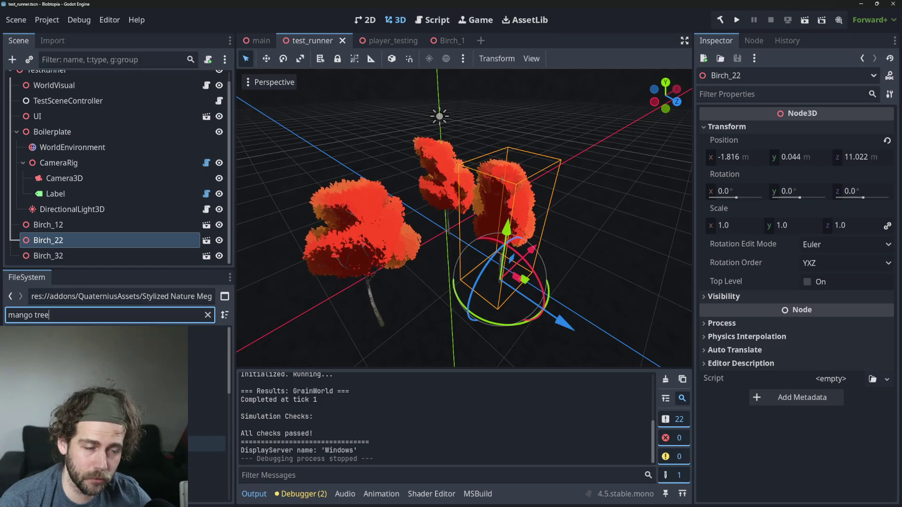
scroll(206, 422, down, 3)
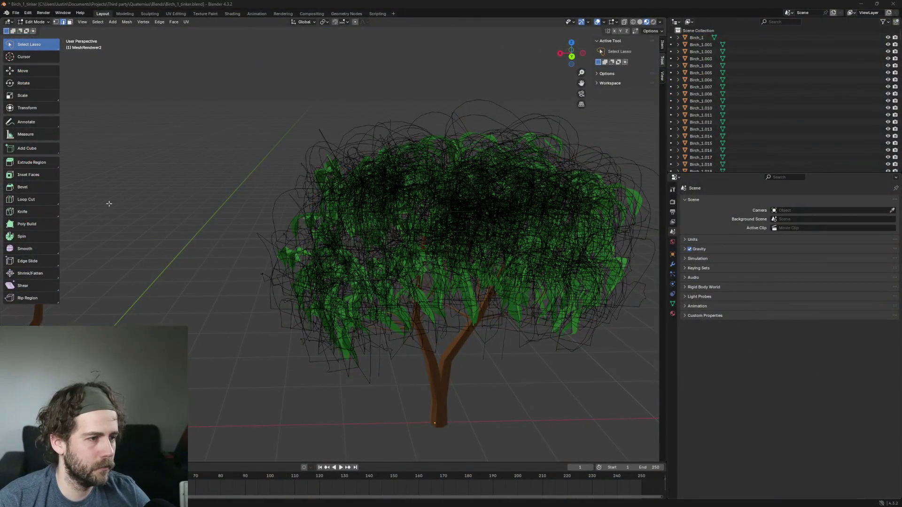
Orbit around the leafy tree and select all of its canopy geometry
drag(109, 204, 207, 204)
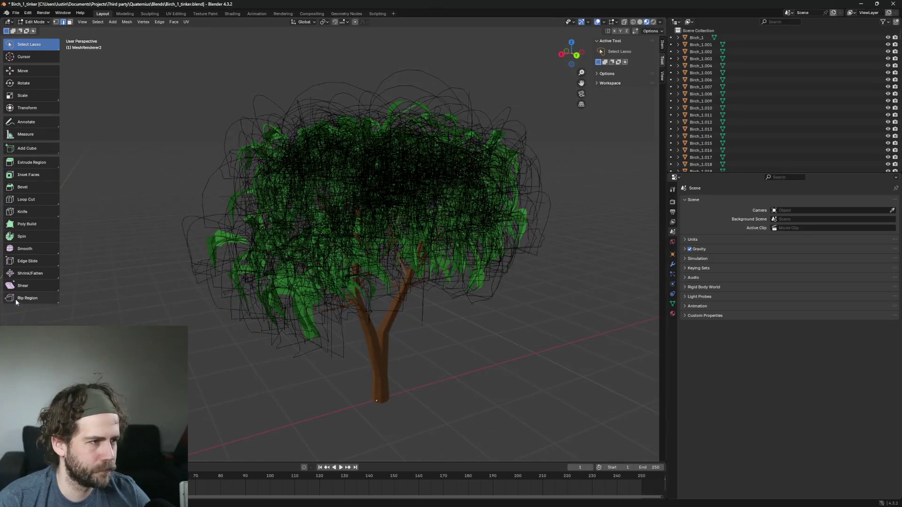
mouse_move(329, 266)
mouse_down()
mouse_move(312, 375)
mouse_move(345, 376)
mouse_move(349, 350)
mouse_up()
scroll(348, 374, up, 5)
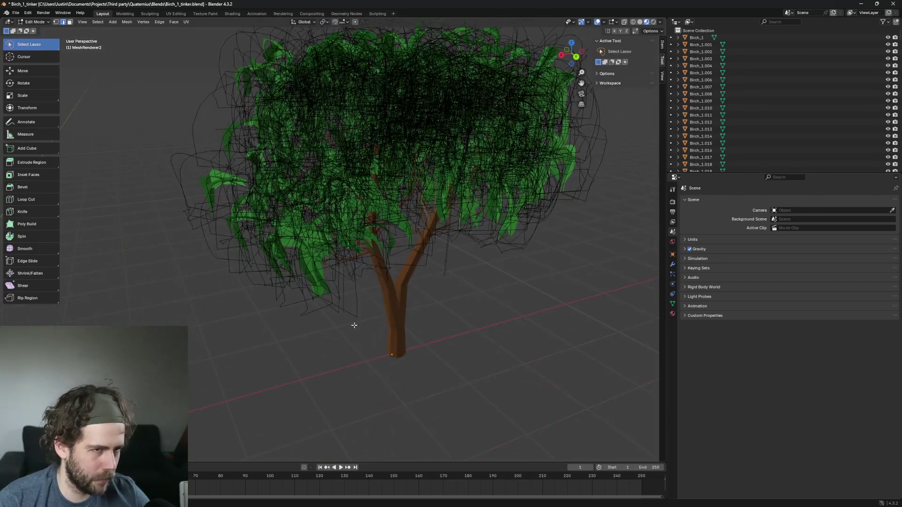
drag(385, 151, 398, 180)
mouse_move(585, 290)
mouse_down()
mouse_move(528, 278)
mouse_move(524, 360)
mouse_up()
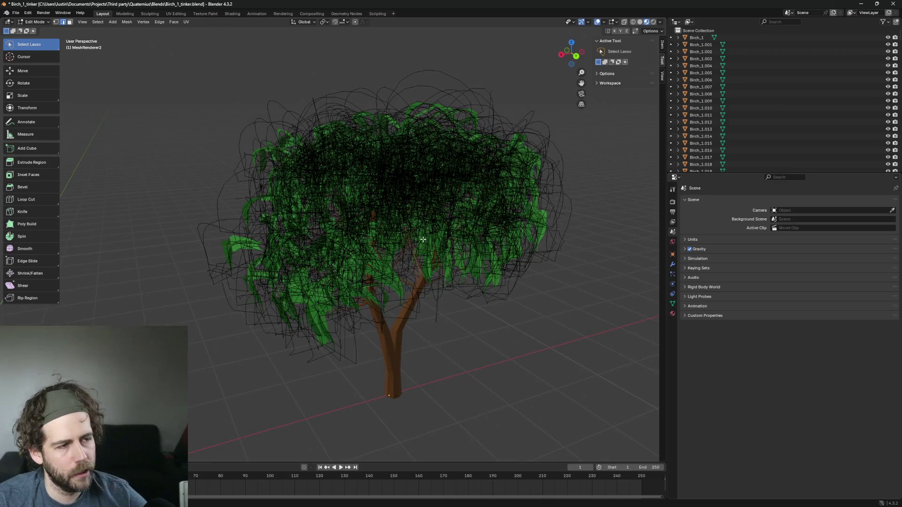
key(a)
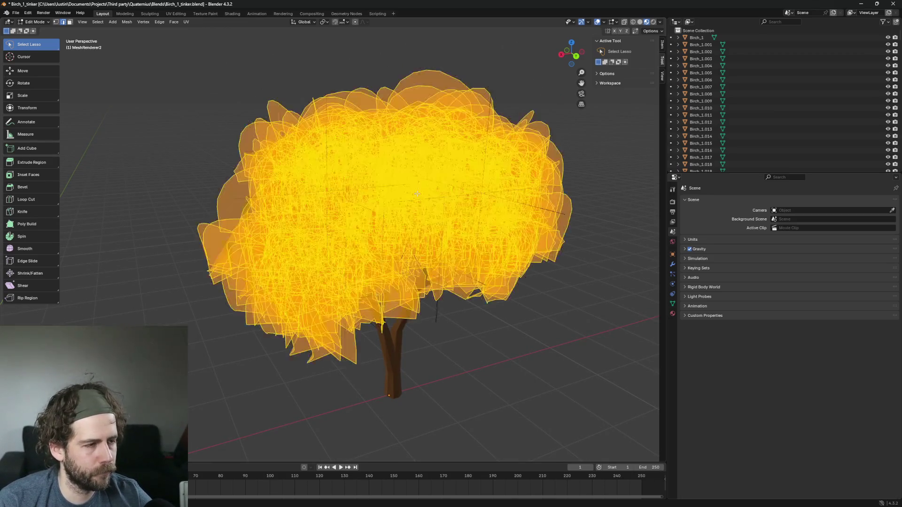
Return the tree from Edit Mode to Object Mode and zoom in on it
drag(474, 367, 492, 368)
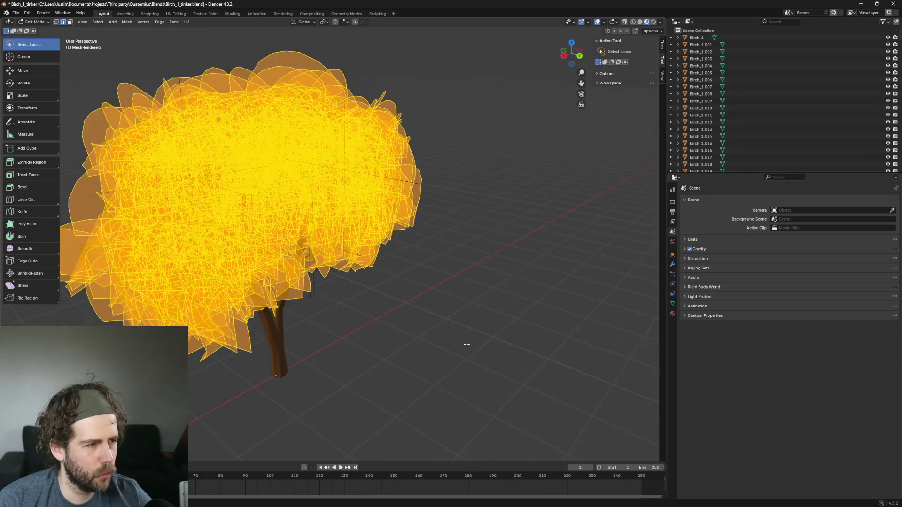
mouse_move(433, 305)
mouse_down()
mouse_move(499, 308)
mouse_move(396, 380)
mouse_move(456, 379)
mouse_move(465, 414)
mouse_move(458, 458)
mouse_move(461, 427)
mouse_move(375, 368)
mouse_move(405, 365)
mouse_up()
key(Tab)
scroll(474, 327, up, 4)
scroll(375, 368, up, 3)
scroll(375, 367, down, 6)
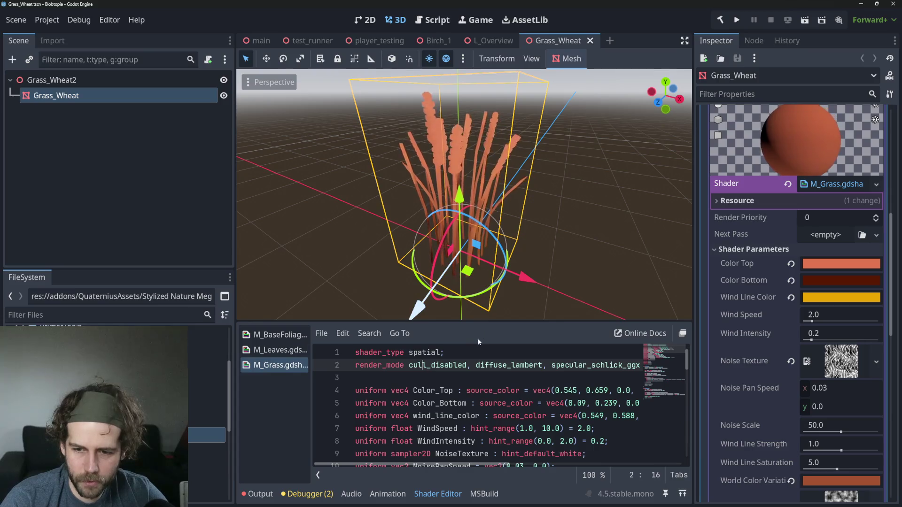
Enlarge the shader code area by narrowing the scene dock and go into vertex()
drag(468, 321, 468, 191)
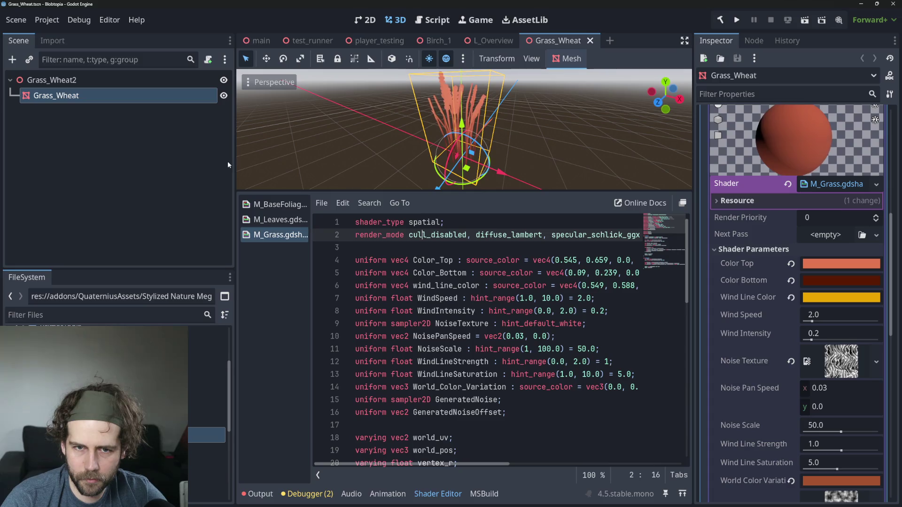
drag(235, 165, 115, 161)
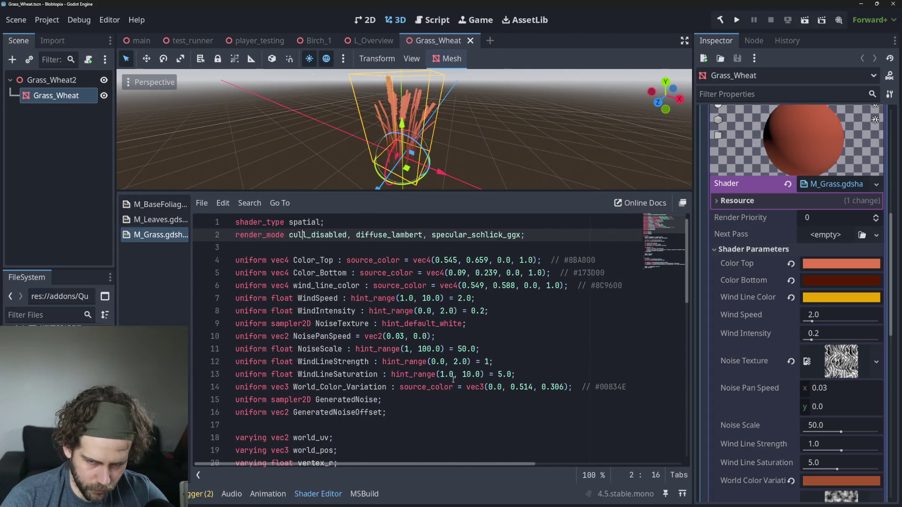
scroll(334, 349, down, 6)
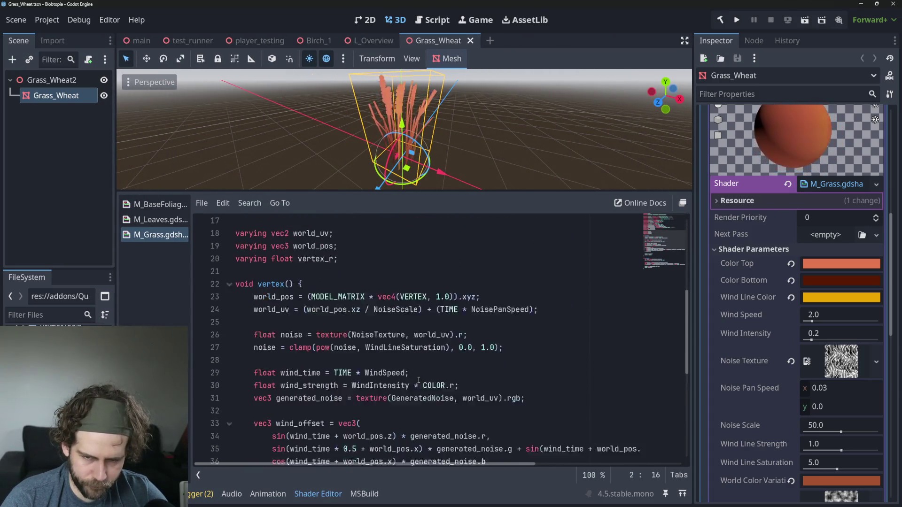
click(272, 273)
key(Down)
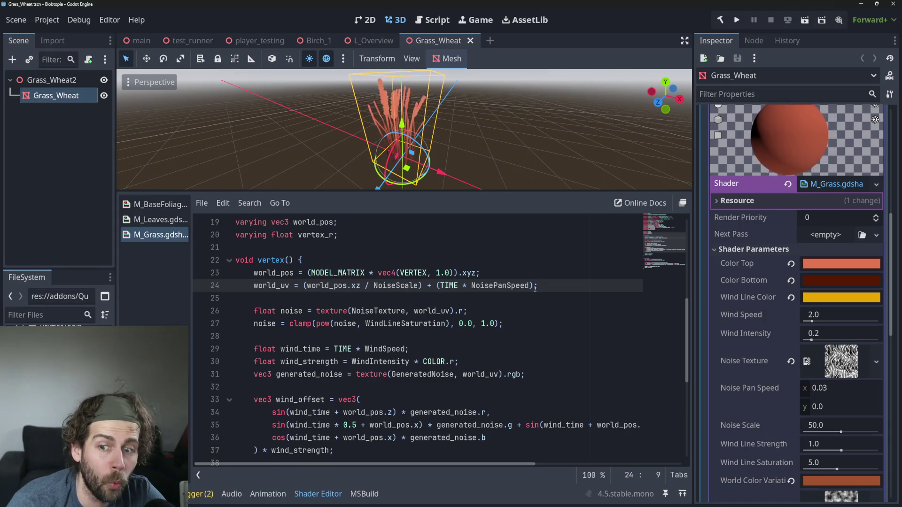
Examine the wind_offset lines that displace the vertex, including line 35
scroll(535, 283, down, 2)
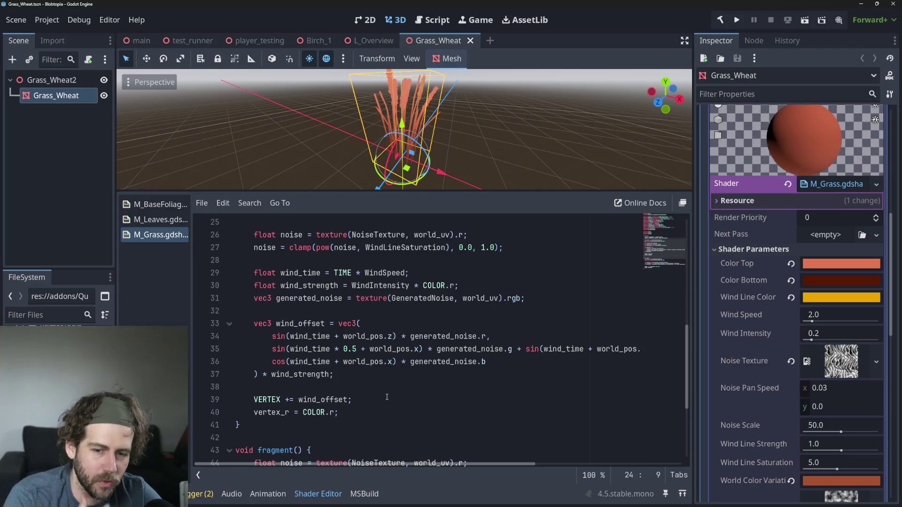
double_click(319, 400)
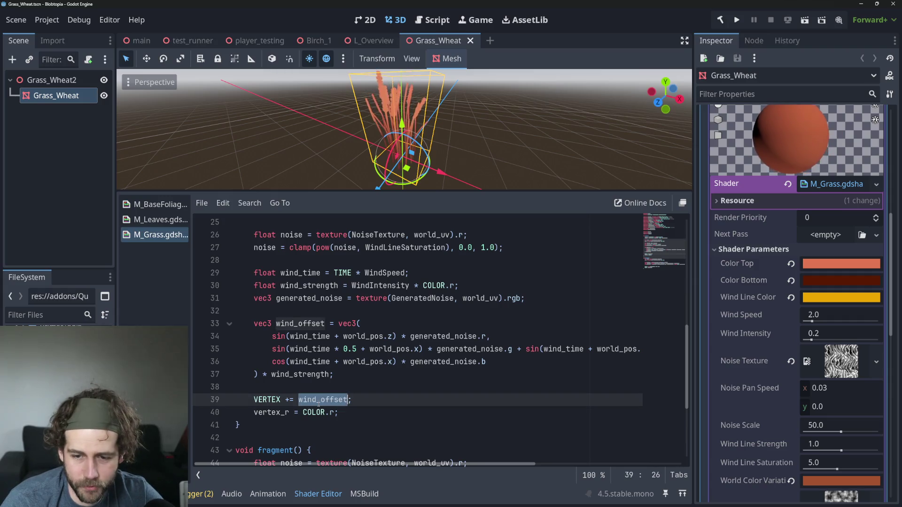
click(448, 383)
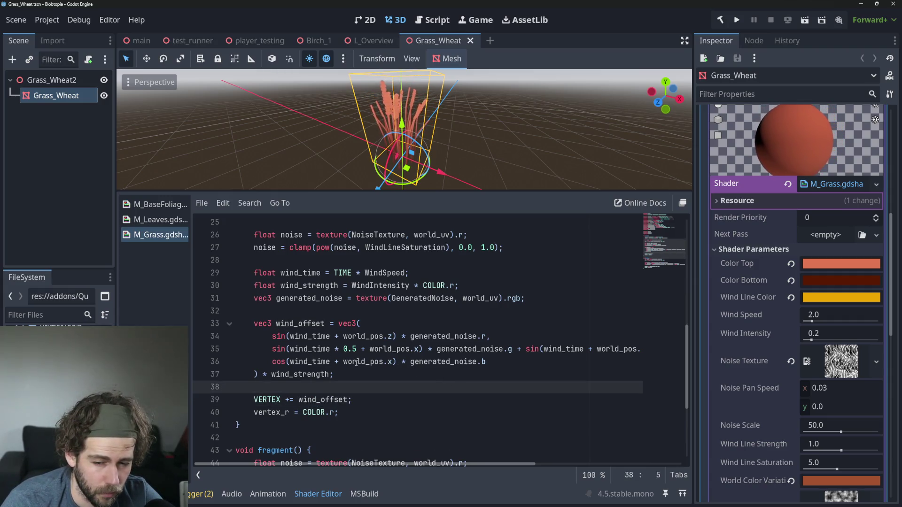
click(469, 350)
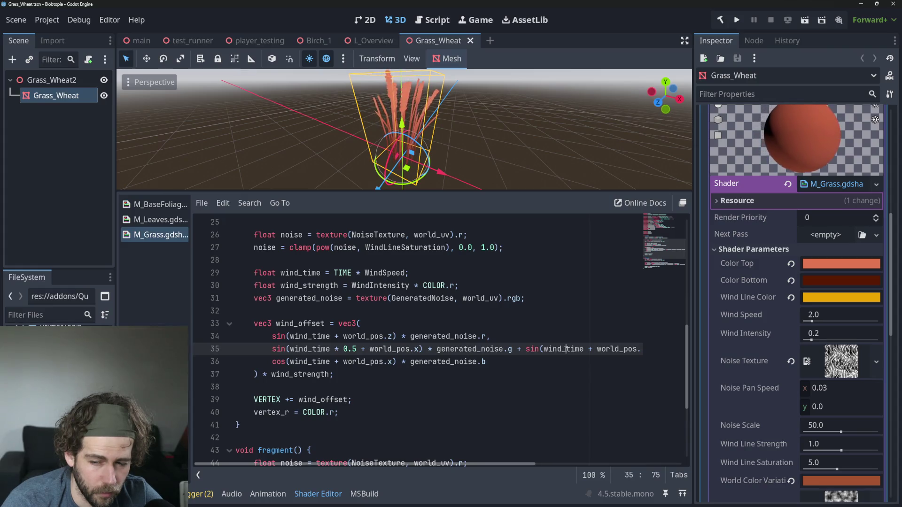
drag(639, 352, 634, 353)
key(shift+Home)
key(shift+Home)
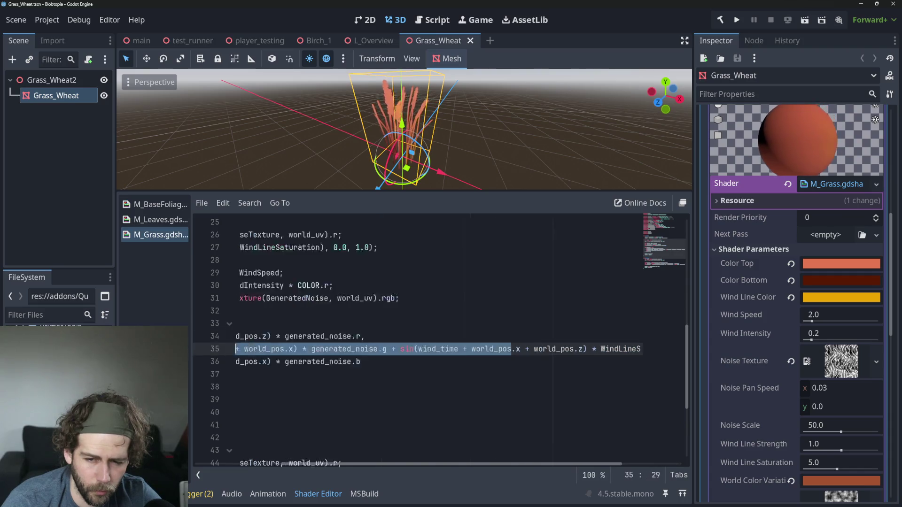
click(372, 369)
scroll(354, 384, up, 2)
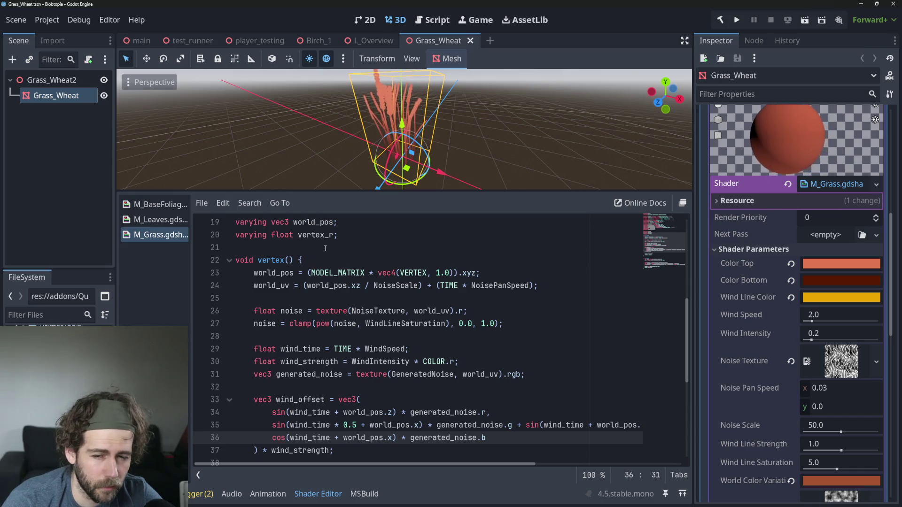
Review lines 23–24, where world_pos uses MODEL_MATRIX and world_uv uses NoiseScale
click(357, 275)
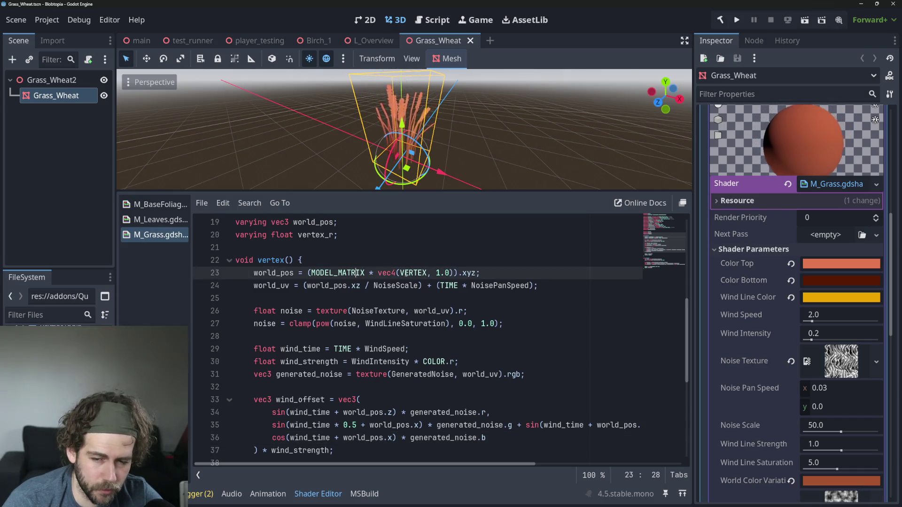
click(315, 272)
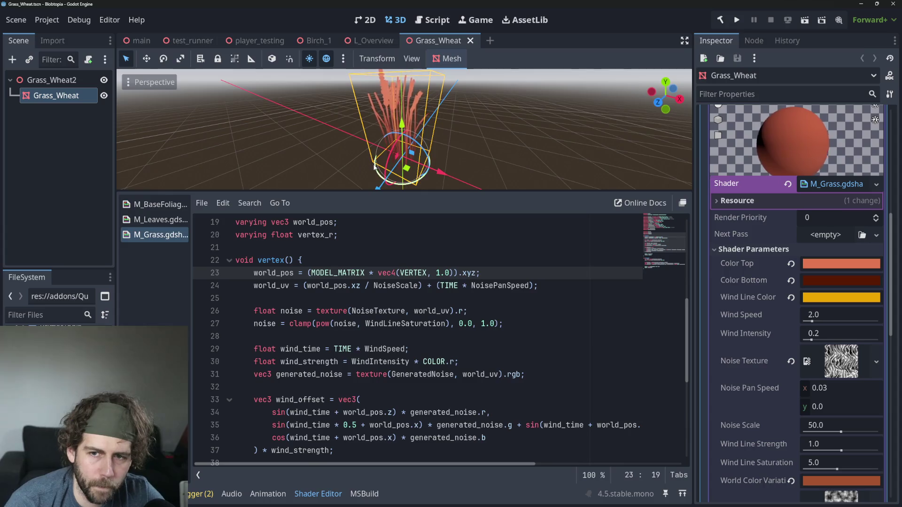
scroll(381, 149, up, 3)
scroll(380, 149, down, 2)
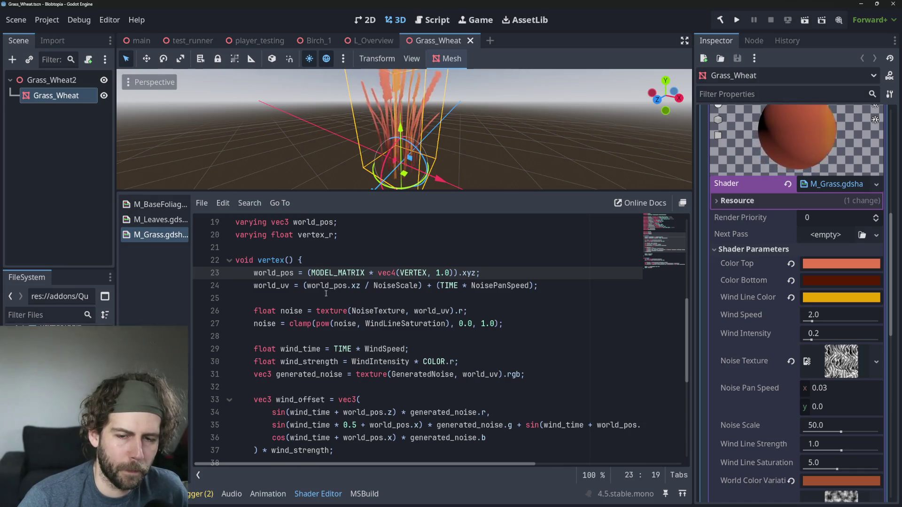
click(392, 286)
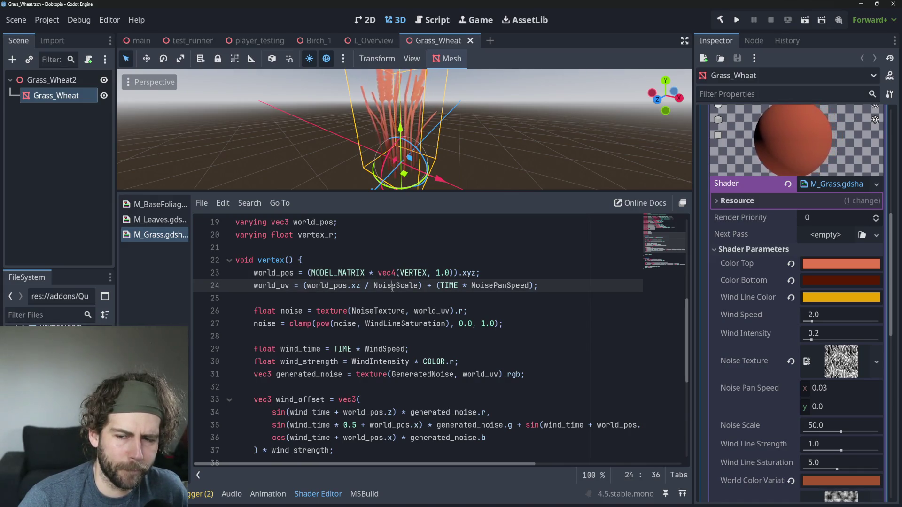
click(472, 273)
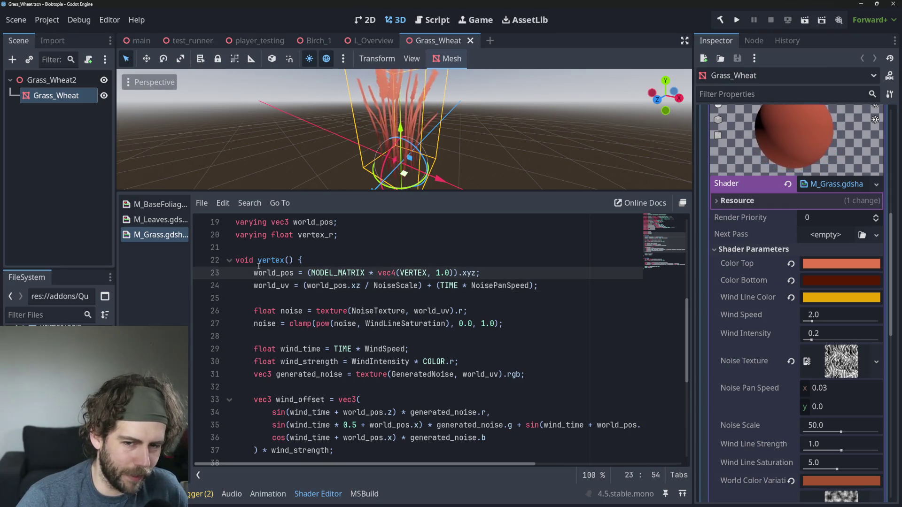
click(268, 286)
Inspect the wind strength line 30, which uses the vertex COLOR
scroll(336, 292, down, 6)
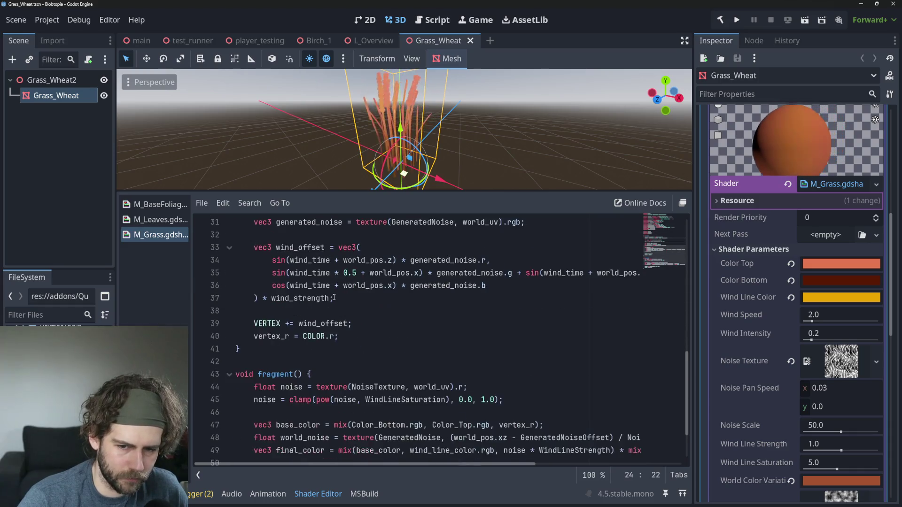
scroll(391, 337, up, 10)
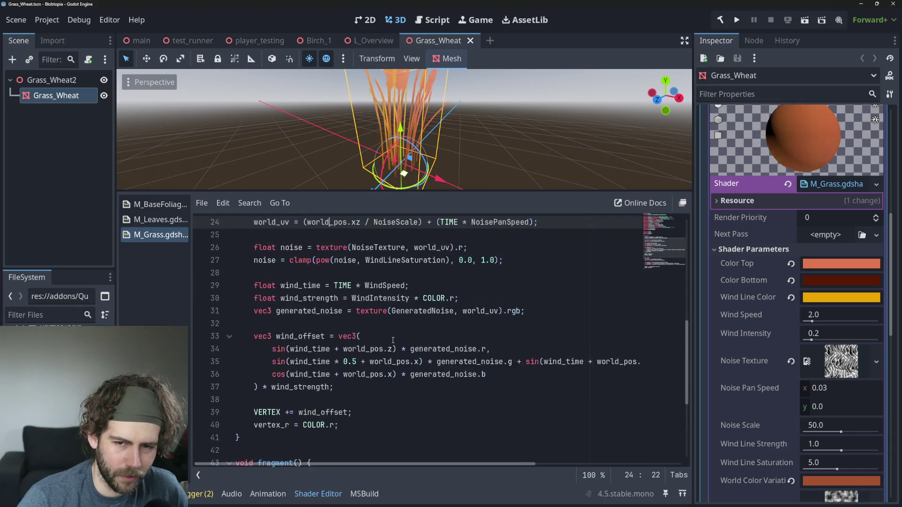
scroll(393, 339, down, 10)
scroll(395, 341, down, 1)
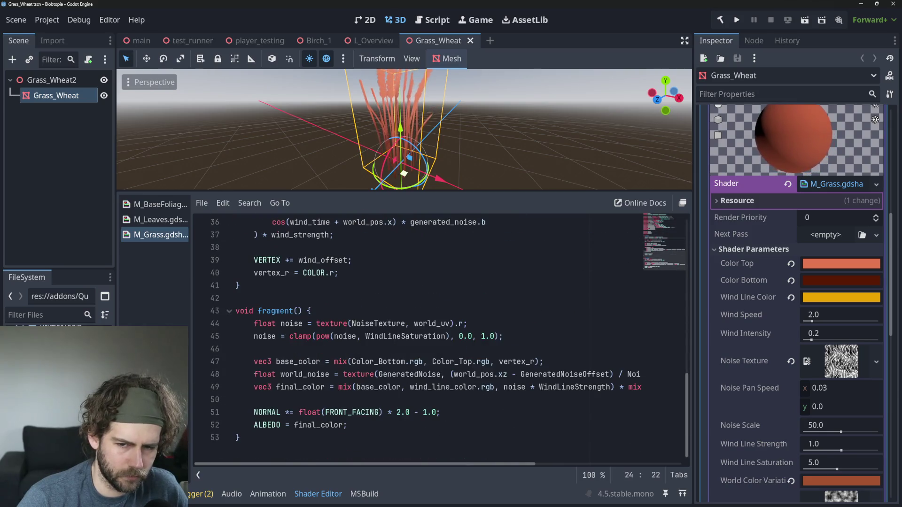
scroll(481, 386, up, 4)
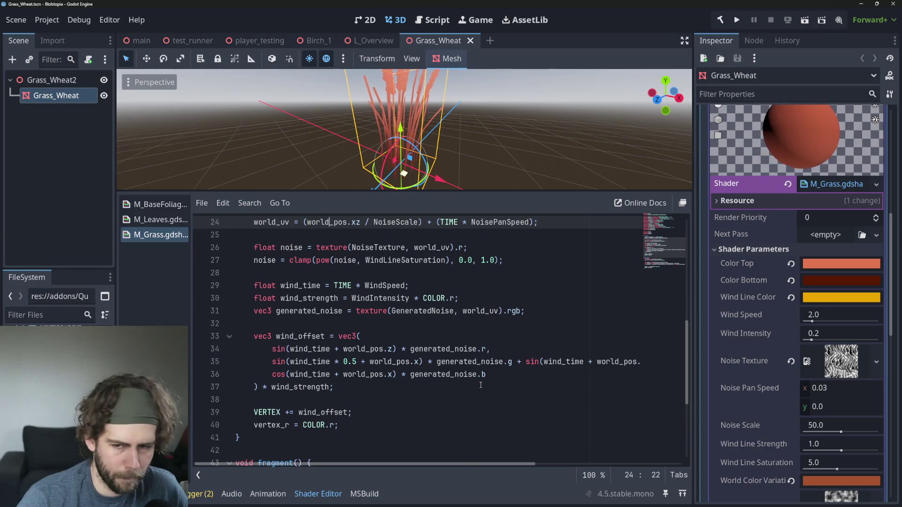
scroll(486, 387, up, 1)
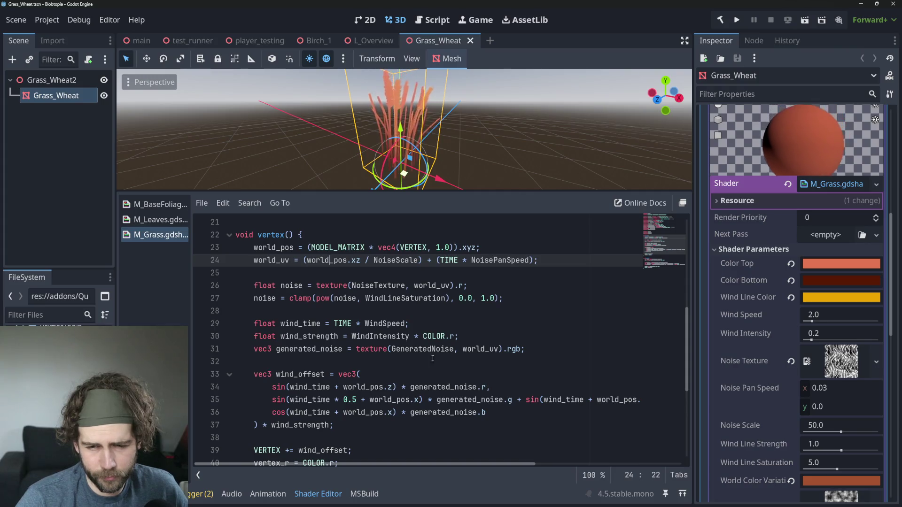
click(437, 335)
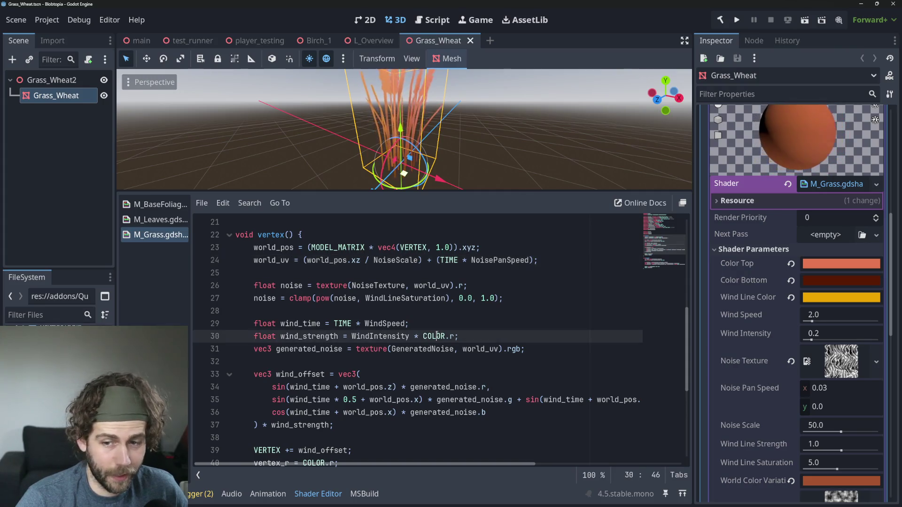
click(463, 362)
click(431, 336)
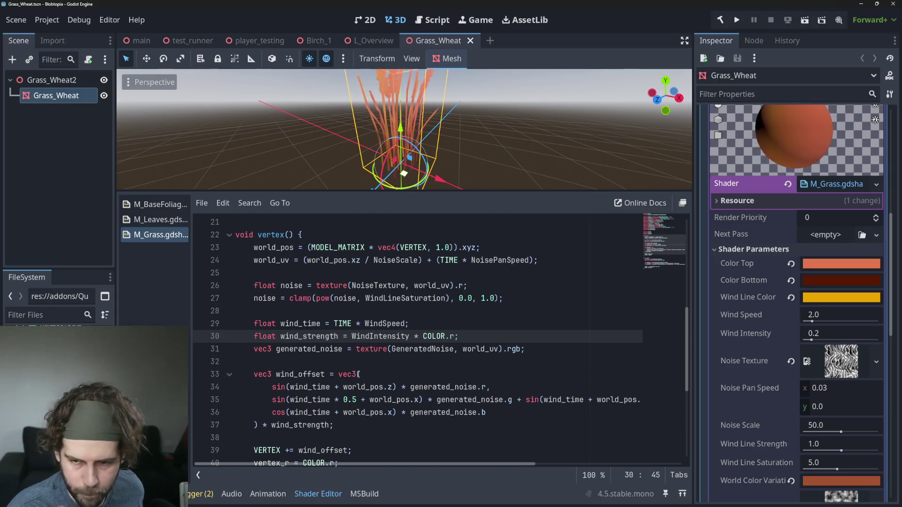
click(375, 347)
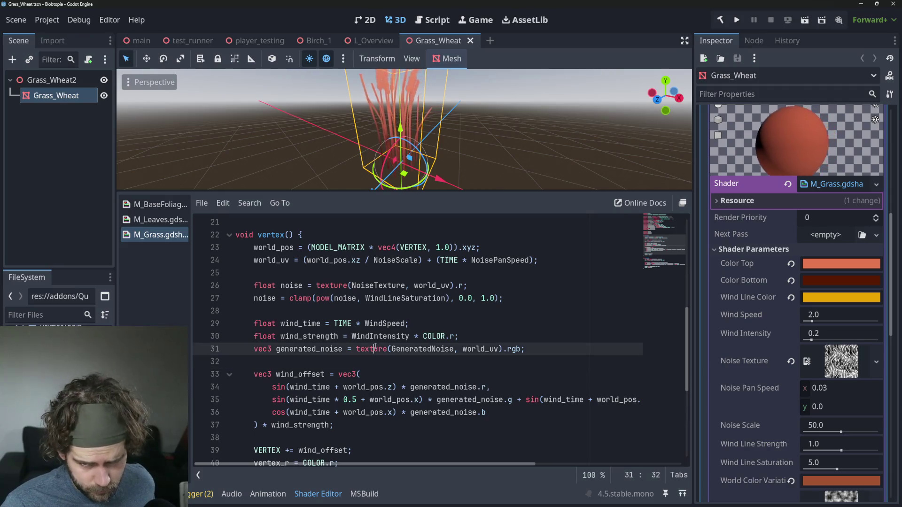
click(480, 349)
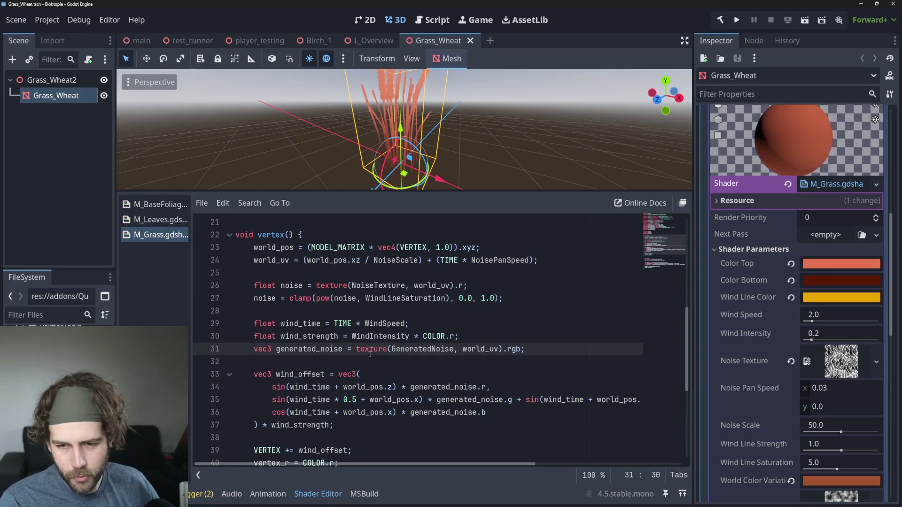
click(371, 350)
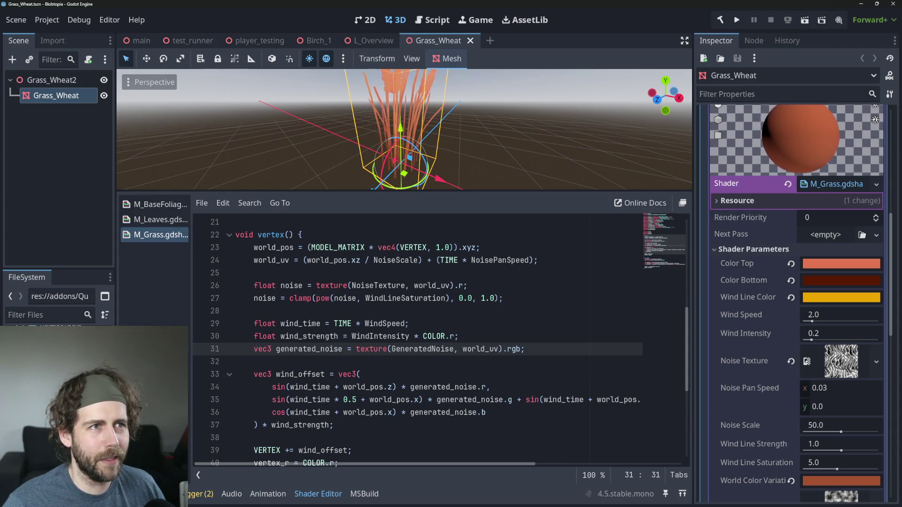
click(427, 371)
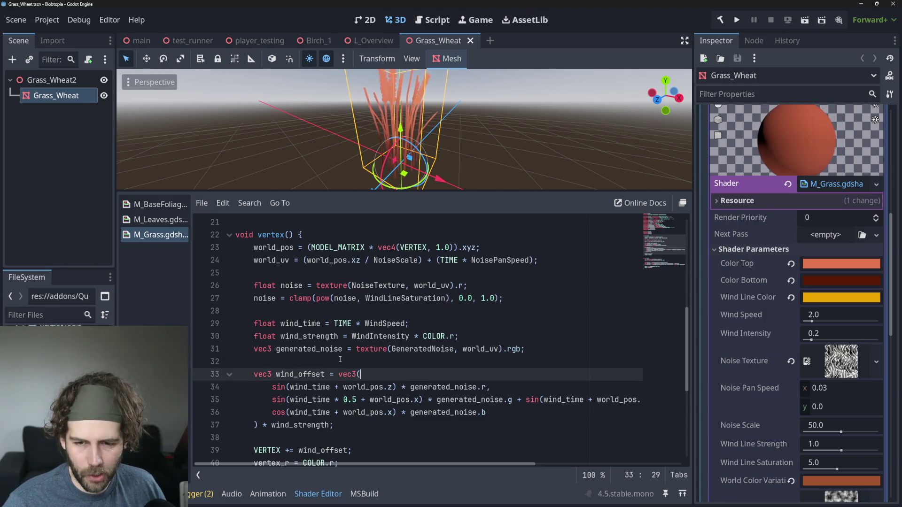
double_click(299, 349)
double_click(372, 349)
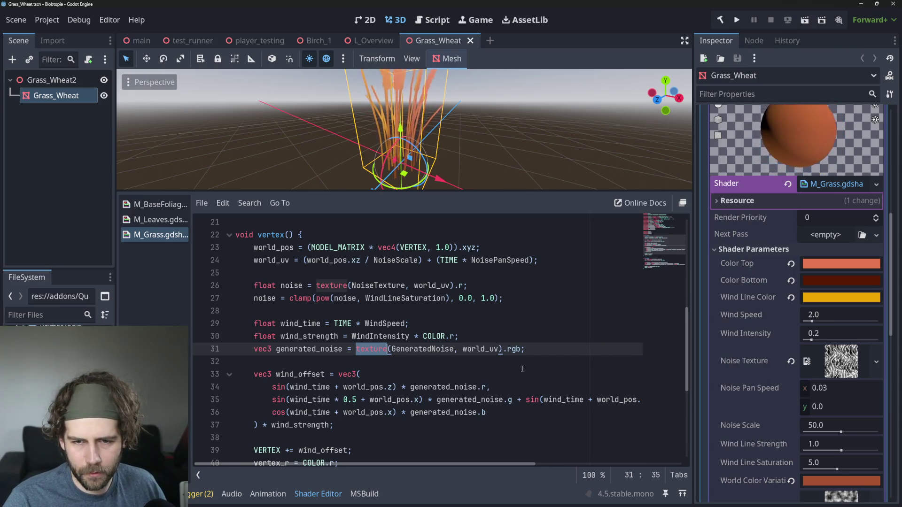
click(477, 349)
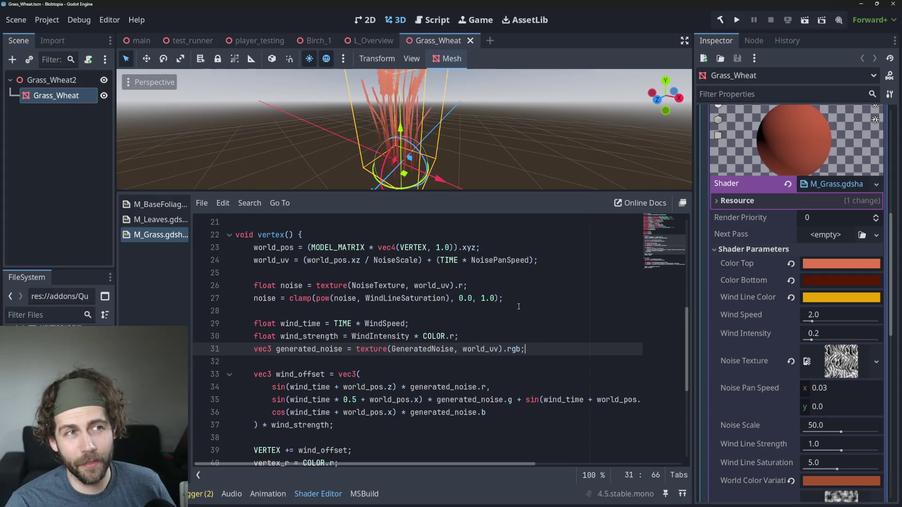
click(485, 362)
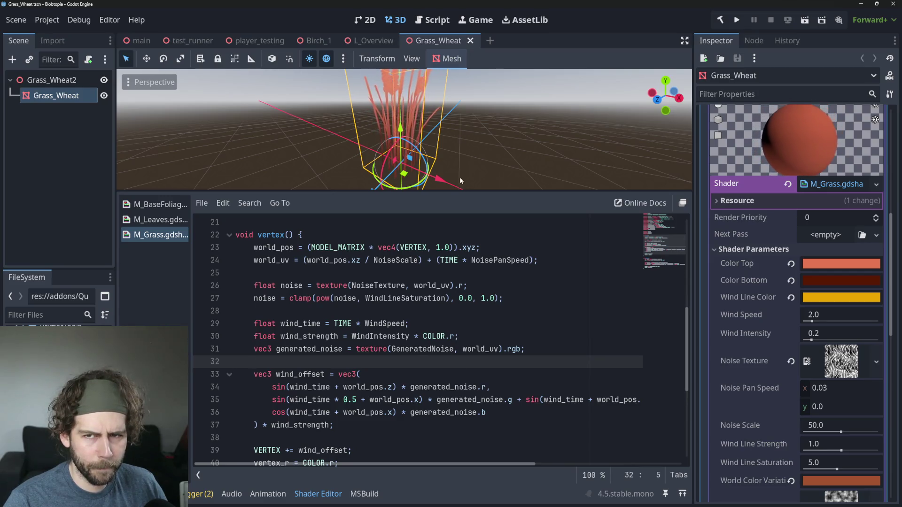
scroll(400, 93, down, 4)
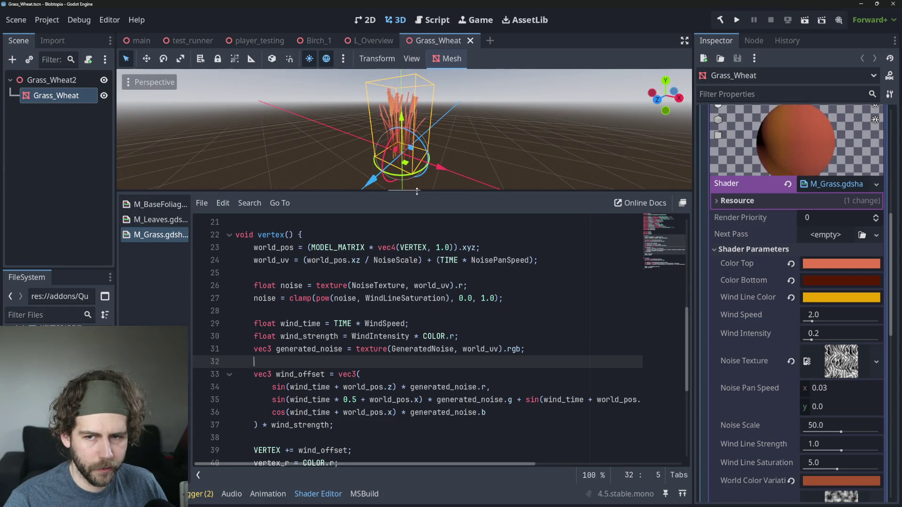
Assign the M_Leaves shader to the Grass_Wheat material through Quick Load, searching for leaf shaders
drag(417, 191, 417, 218)
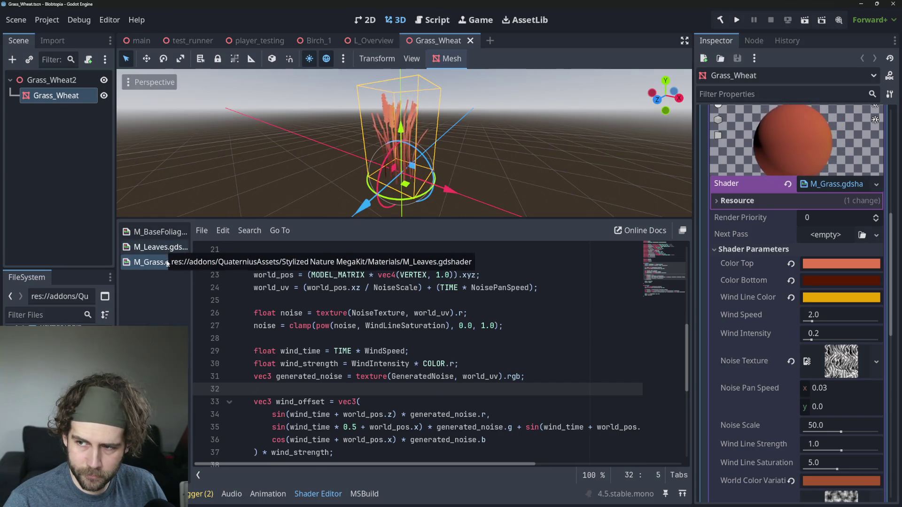
scroll(806, 281, up, 3)
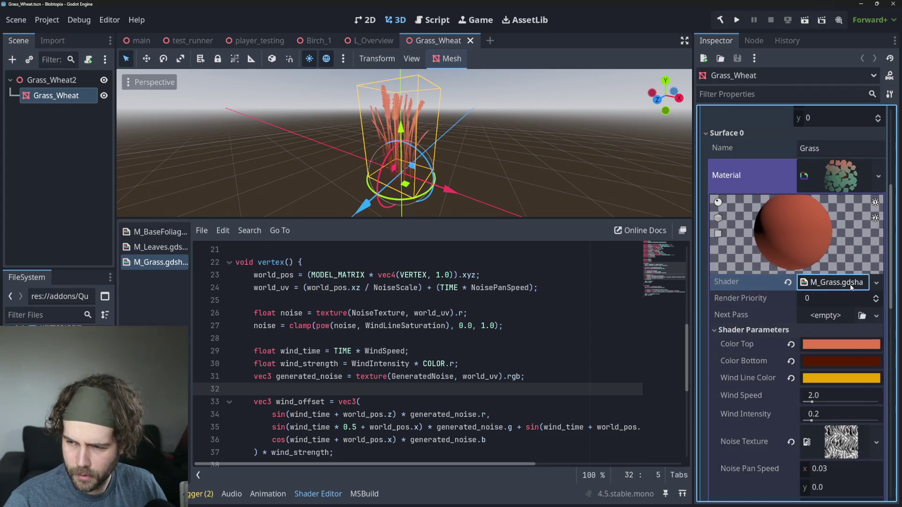
drag(160, 246, 827, 283)
click(876, 283)
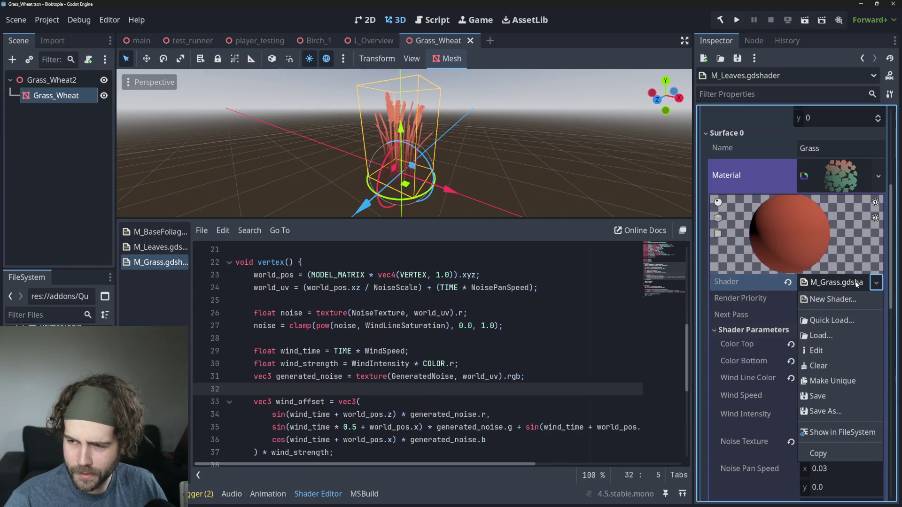
click(851, 320)
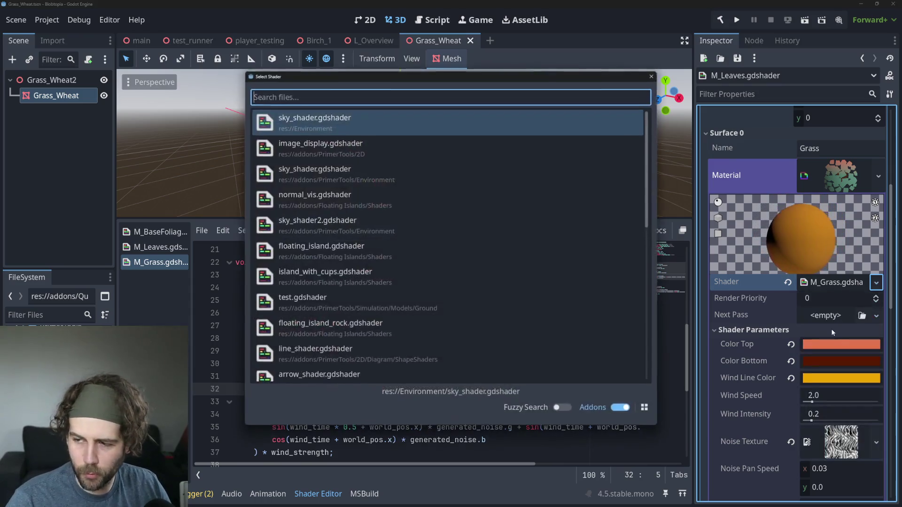
text(leaf)
key(BackSpace)
key(Return)
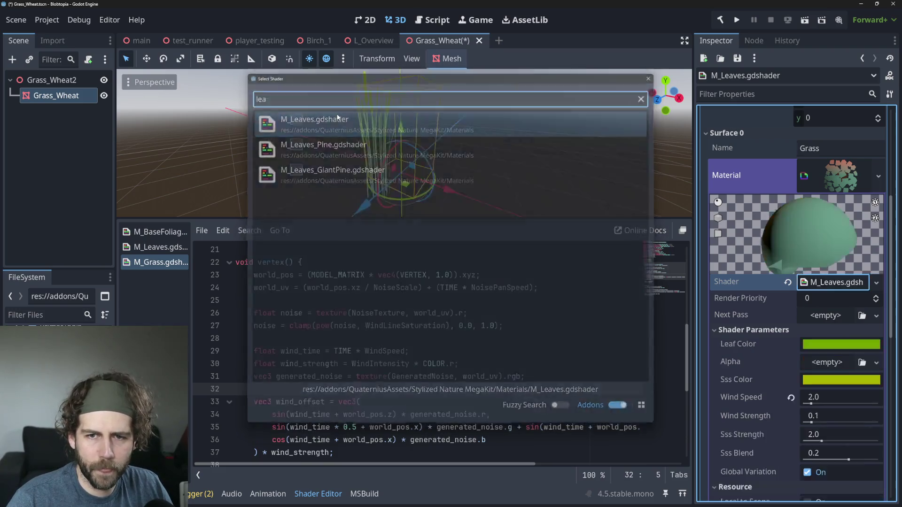
Preview the grass with M_Leaves, undo back to M_Grass, and open the M_Leaves shader code
click(337, 117)
scroll(413, 164, up, 2)
scroll(409, 170, down, 2)
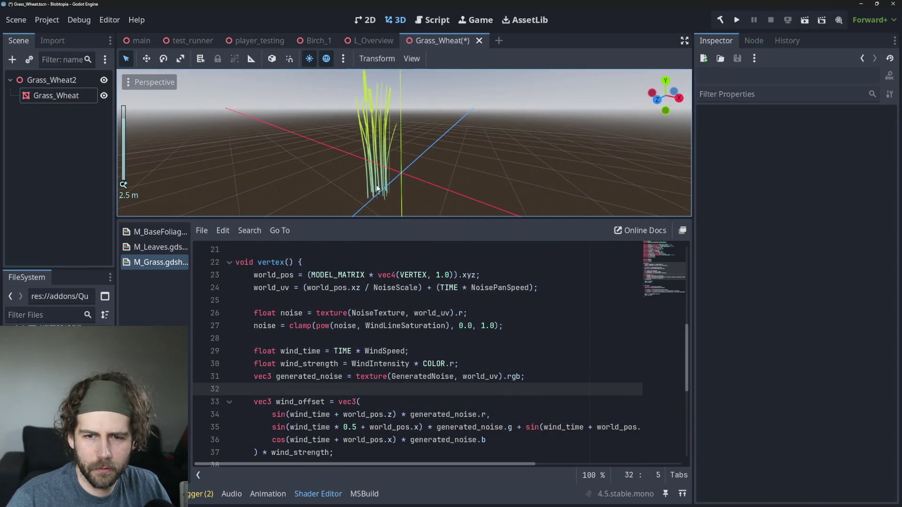
click(50, 96)
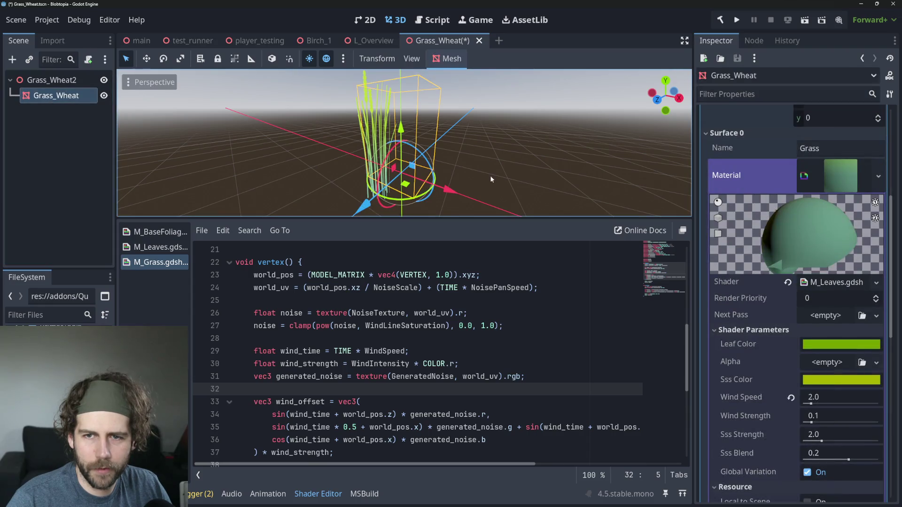
mouse_move(553, 163)
mouse_down()
mouse_move(538, 170)
mouse_move(508, 148)
mouse_move(503, 172)
mouse_up()
scroll(538, 170, up, 2)
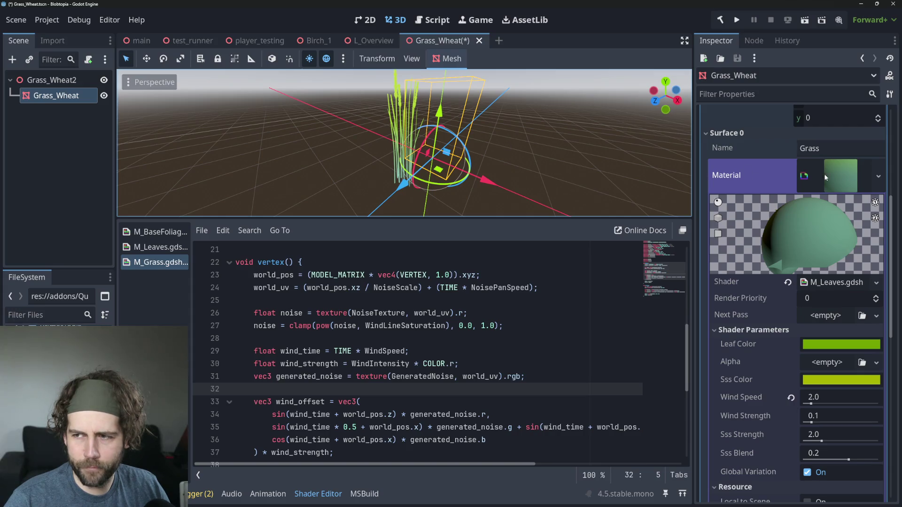
key(ctrl+z)
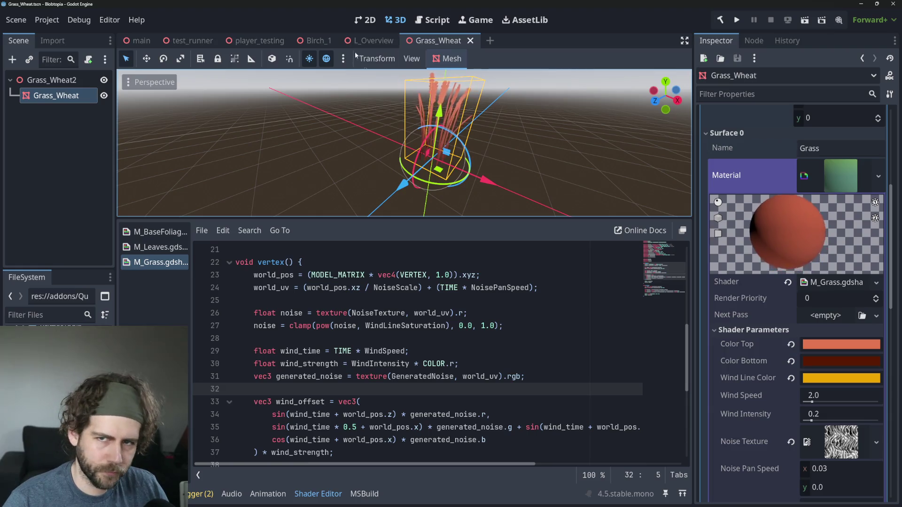
click(170, 247)
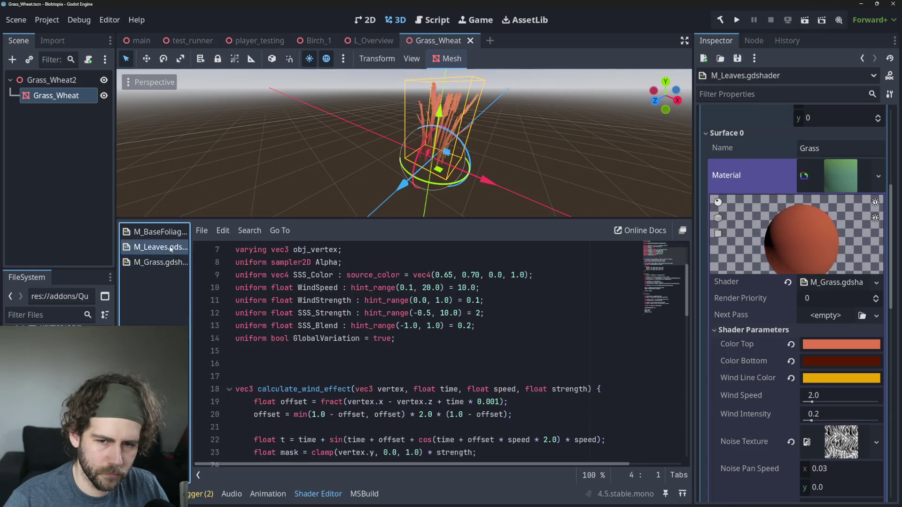
Switch to the Birch_1 scene and frame the whole birch tree
scroll(532, 362, down, 4)
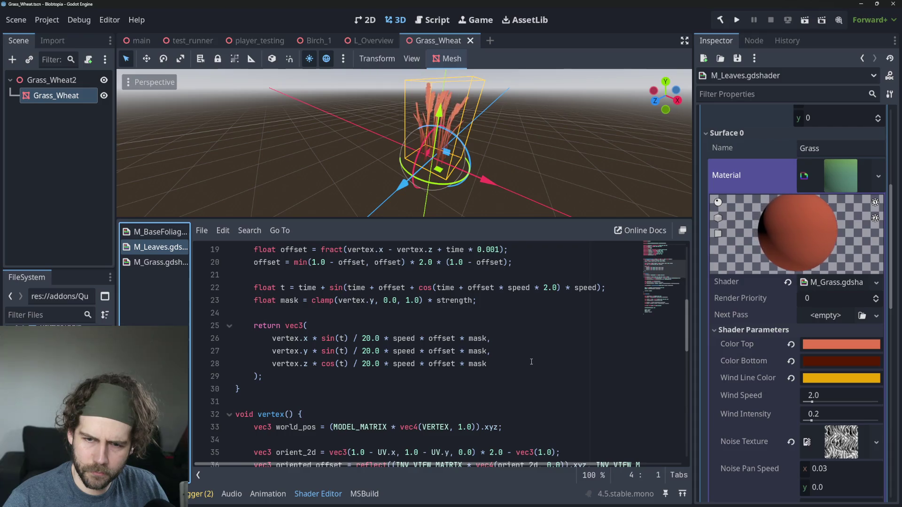
scroll(532, 362, up, 2)
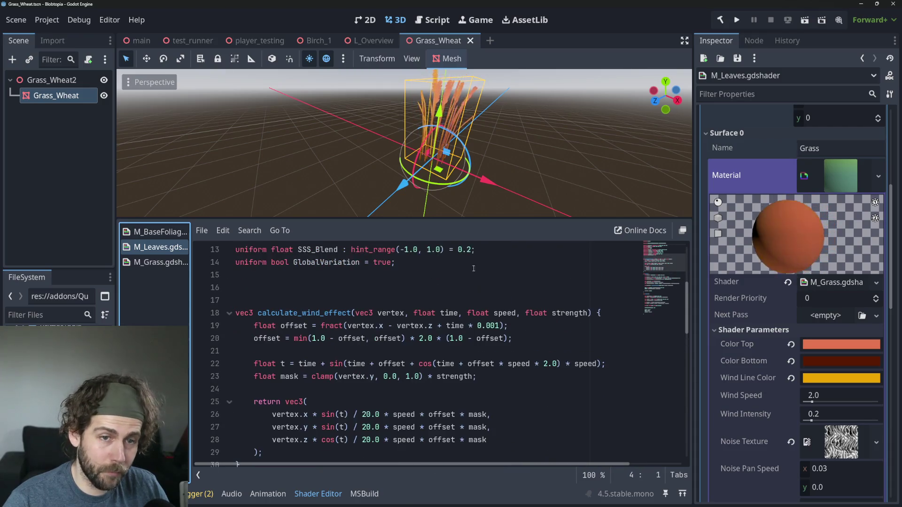
click(314, 44)
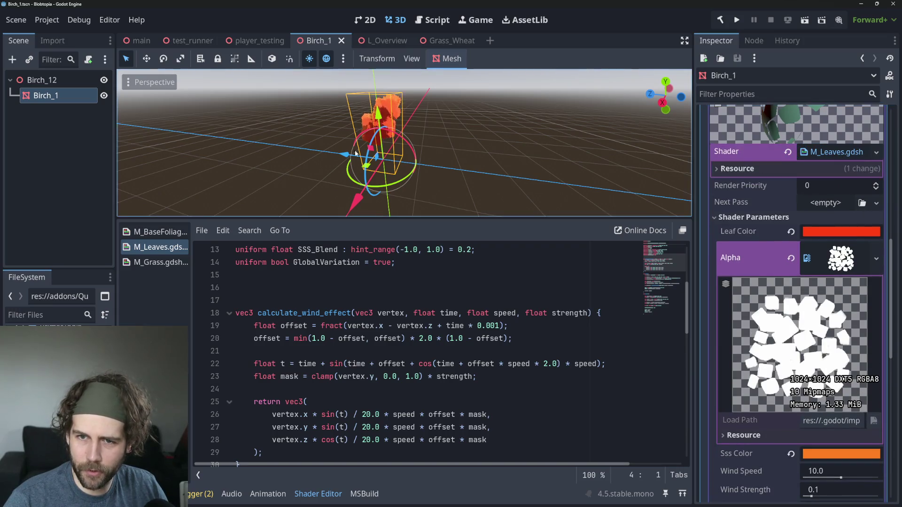
scroll(404, 158, up, 6)
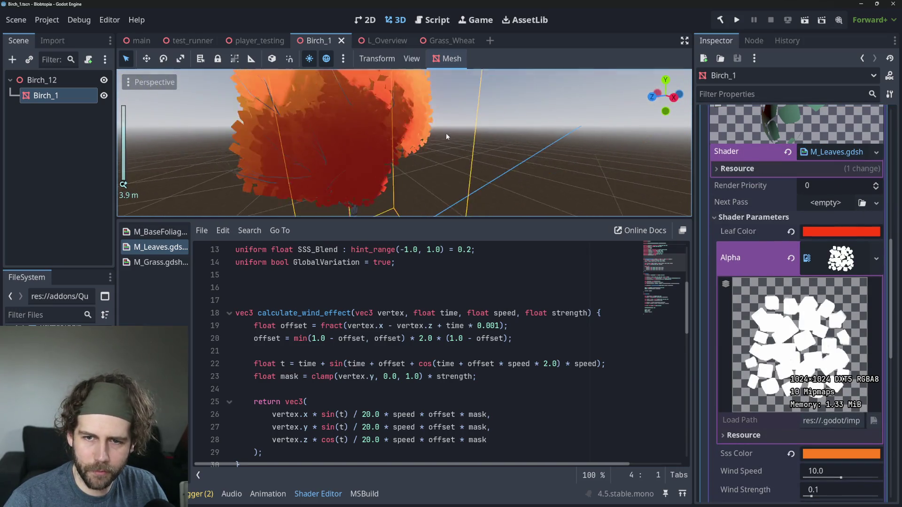
key(f)
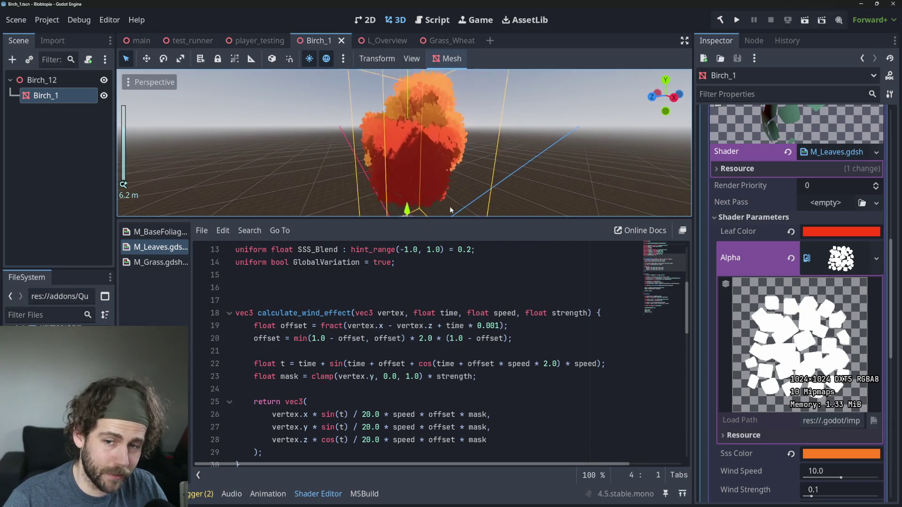
Make the 3D view taller and orbit close around the birch's trunk and orange leaves
drag(395, 225, 396, 296)
scroll(416, 239, down, 3)
drag(451, 219, 581, 213)
scroll(423, 260, up, 3)
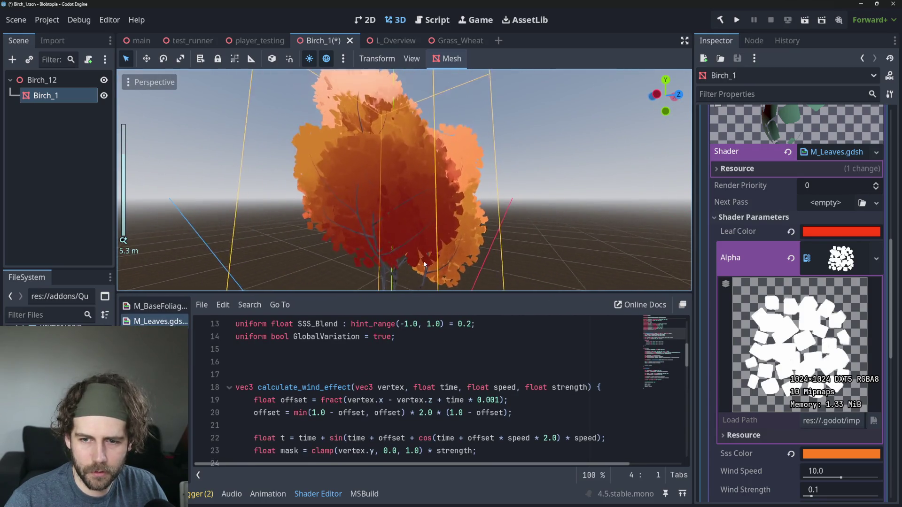
drag(424, 261, 484, 151)
scroll(385, 209, up, 3)
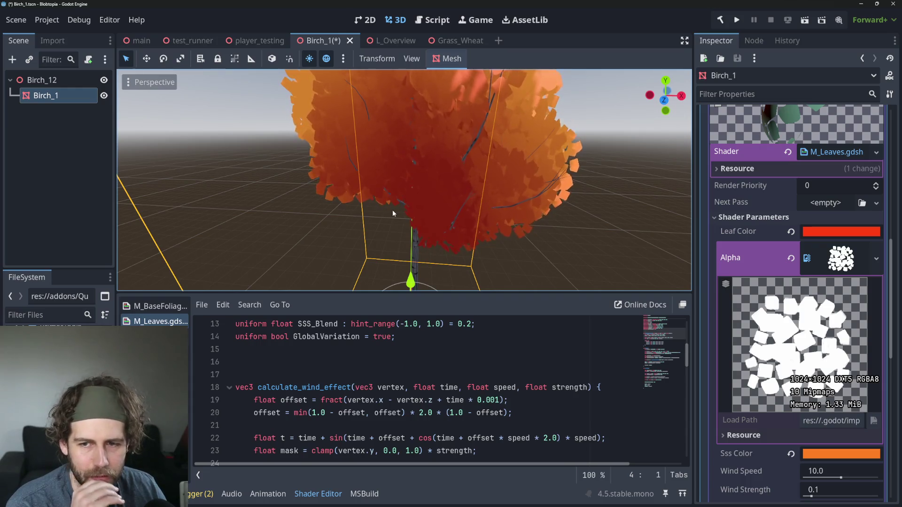
scroll(424, 364, down, 3)
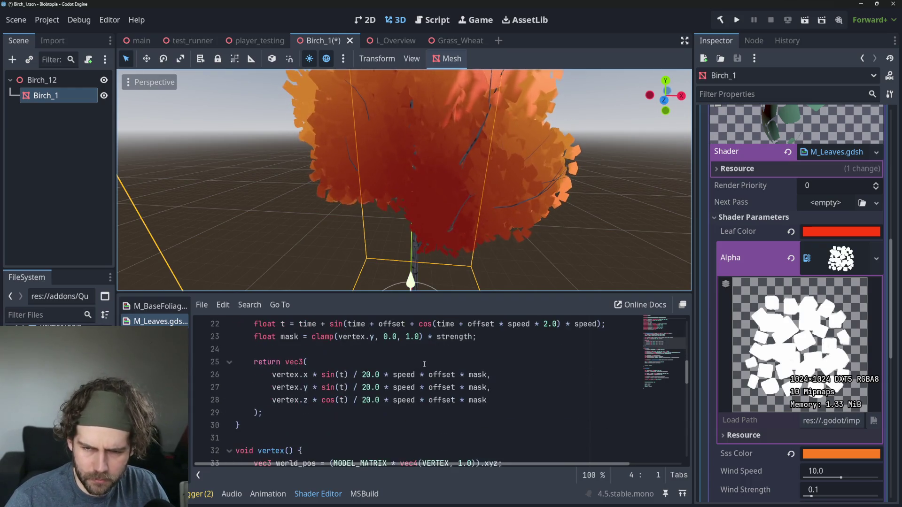
scroll(424, 364, up, 1)
drag(414, 293, 413, 159)
scroll(657, 308, up, 2)
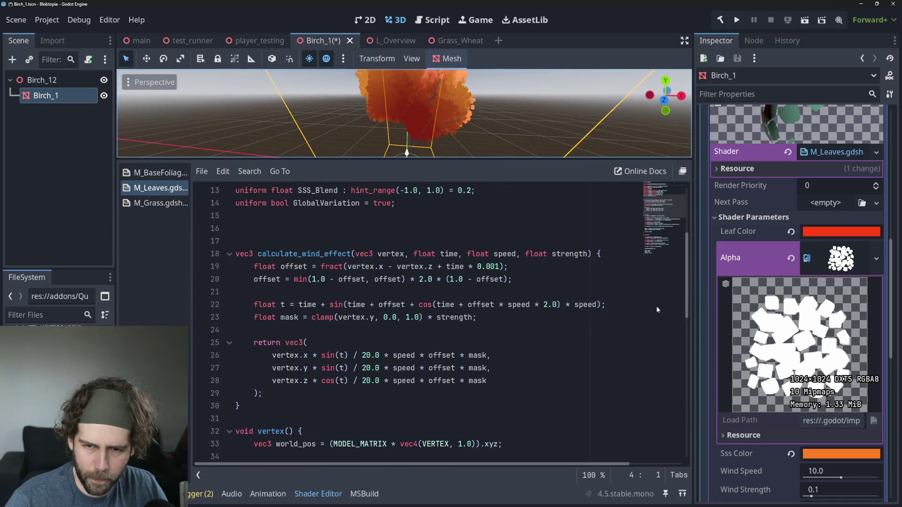
scroll(579, 313, up, 1)
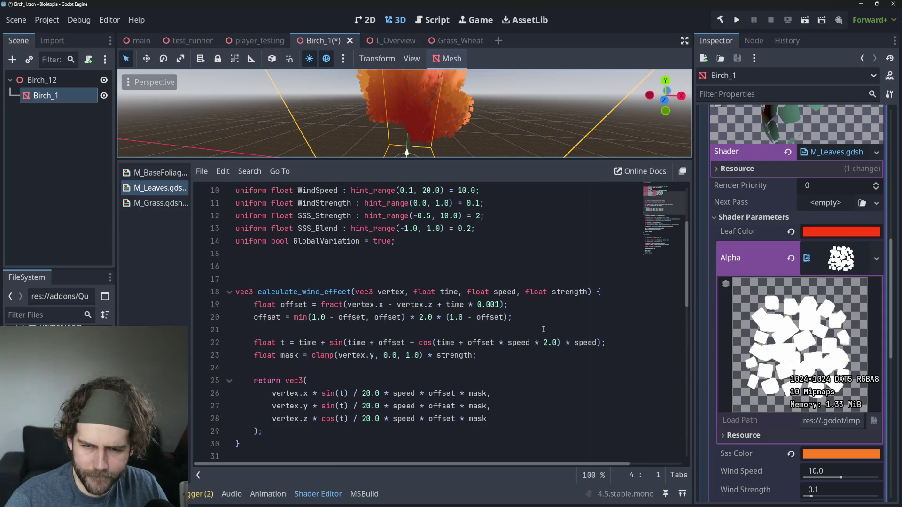
scroll(553, 325, up, 3)
scroll(332, 238, down, 5)
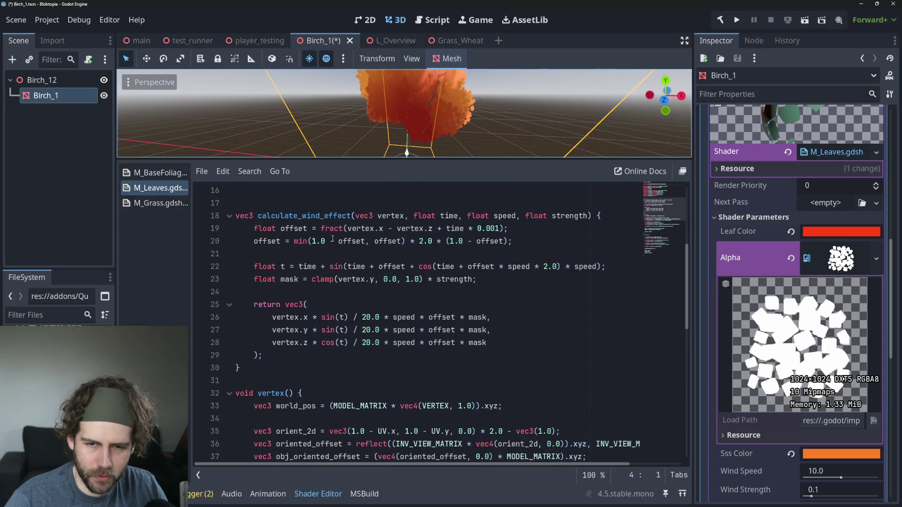
Review the M_Leaves calculate_wind_effect function, then go back to the Grass_Wheat scene
click(314, 215)
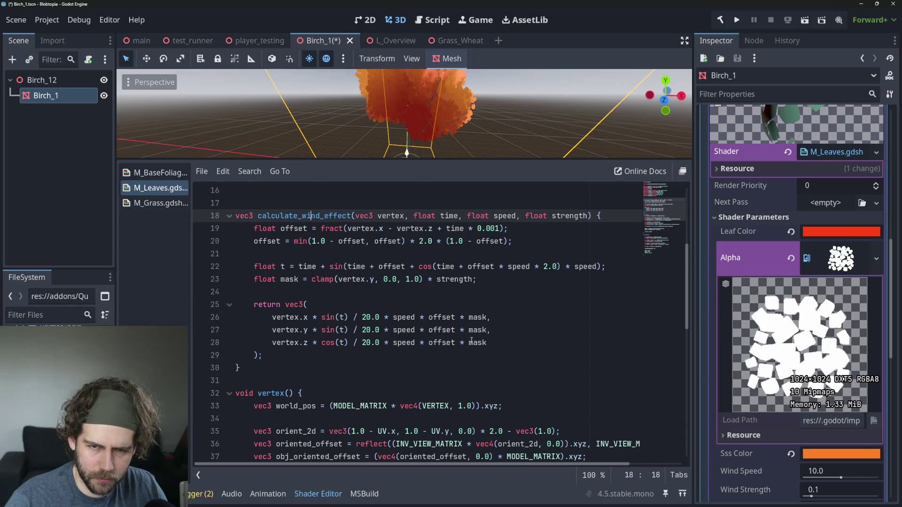
scroll(472, 341, down, 5)
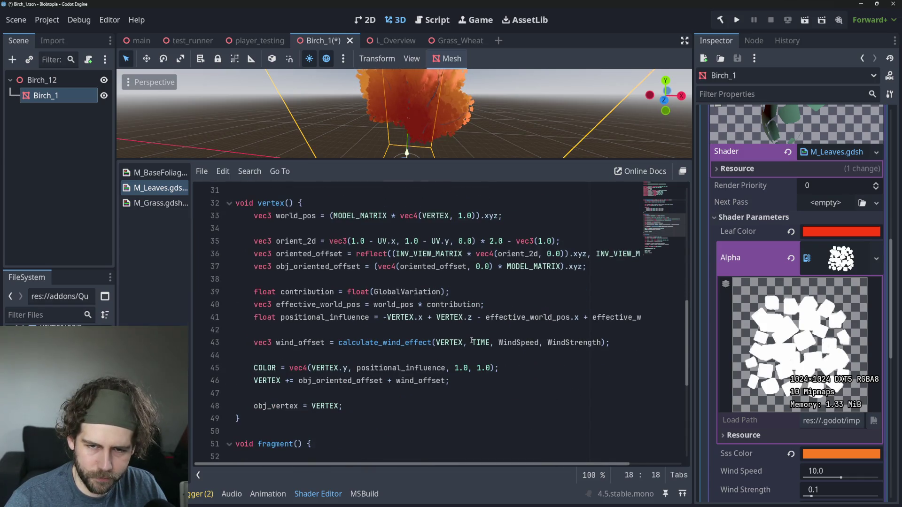
scroll(471, 342, down, 7)
scroll(470, 343, up, 7)
scroll(469, 345, down, 2)
scroll(469, 345, up, 1)
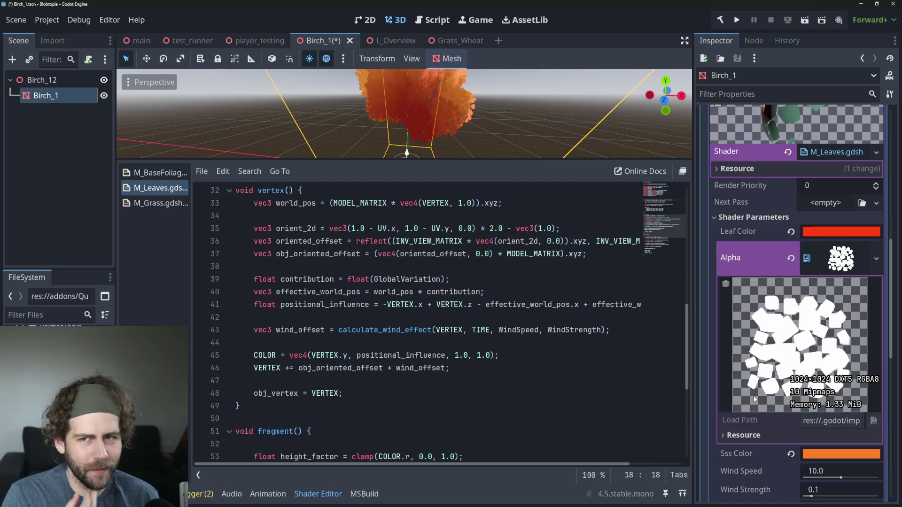
click(448, 40)
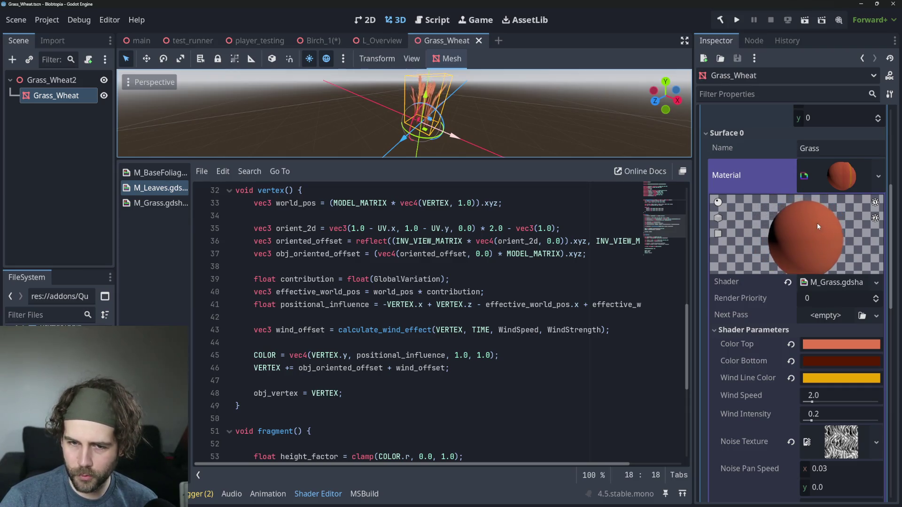
Switch the shader editor from M_Leaves to the M_Grass shader's vertex function
scroll(434, 331, up, 1)
scroll(435, 331, up, 3)
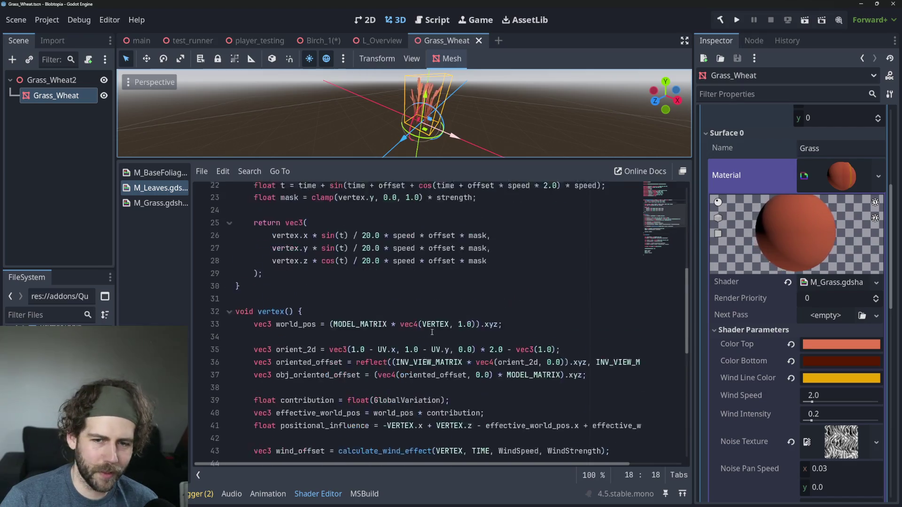
scroll(423, 334, down, 5)
scroll(413, 340, up, 2)
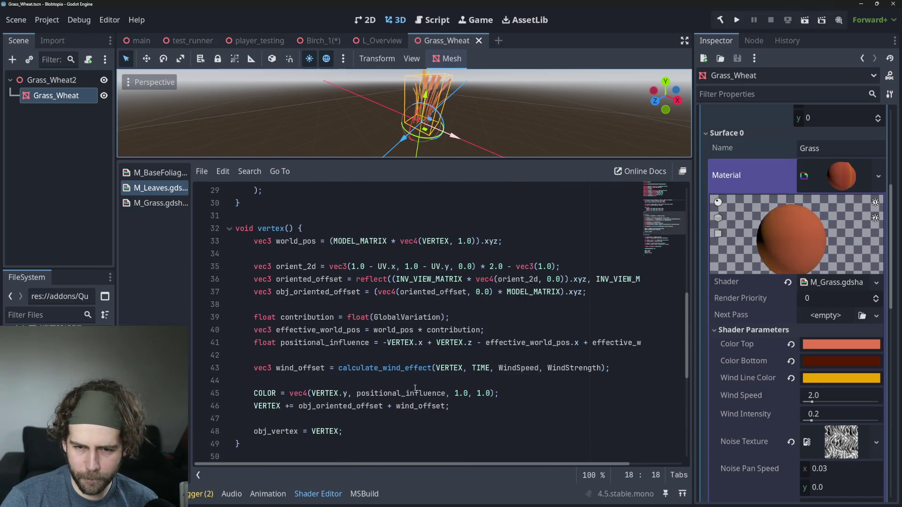
click(160, 203)
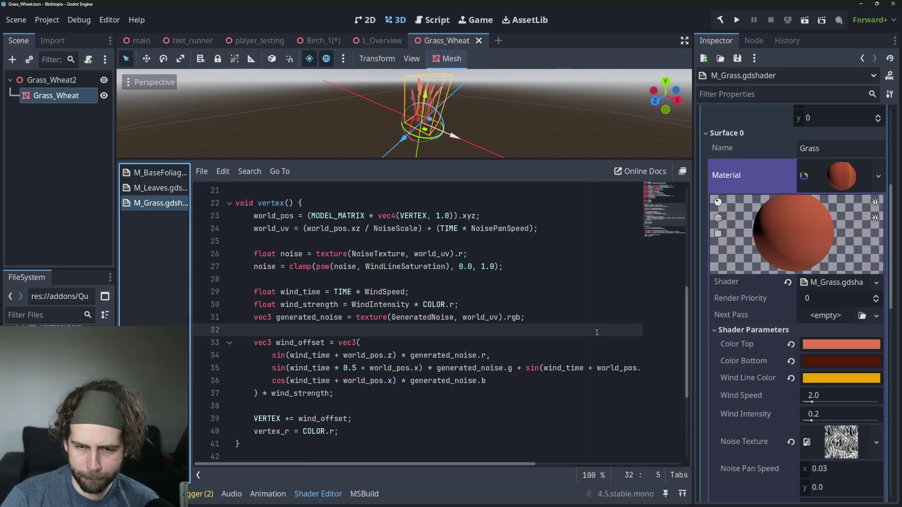
Point out the noise calculation, generated noise lookup and wind_strength lines in M_Grass
click(313, 305)
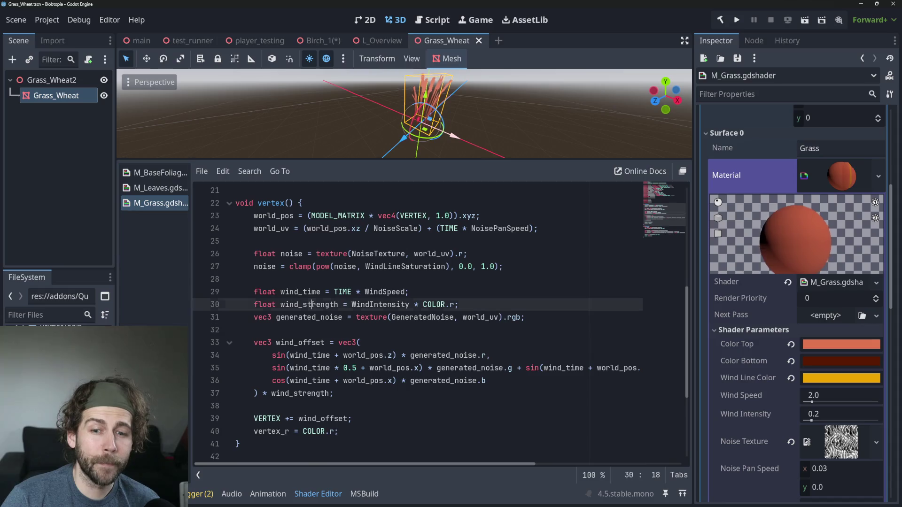
click(292, 253)
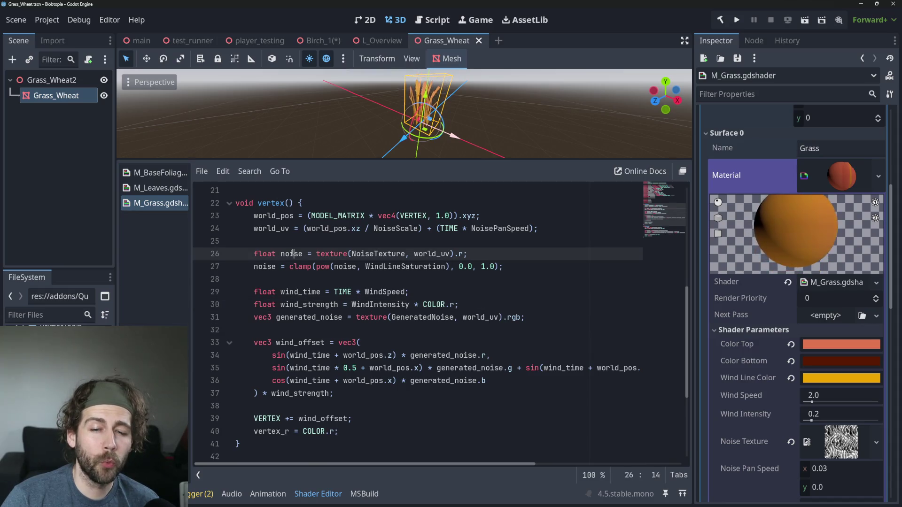
click(272, 266)
click(414, 305)
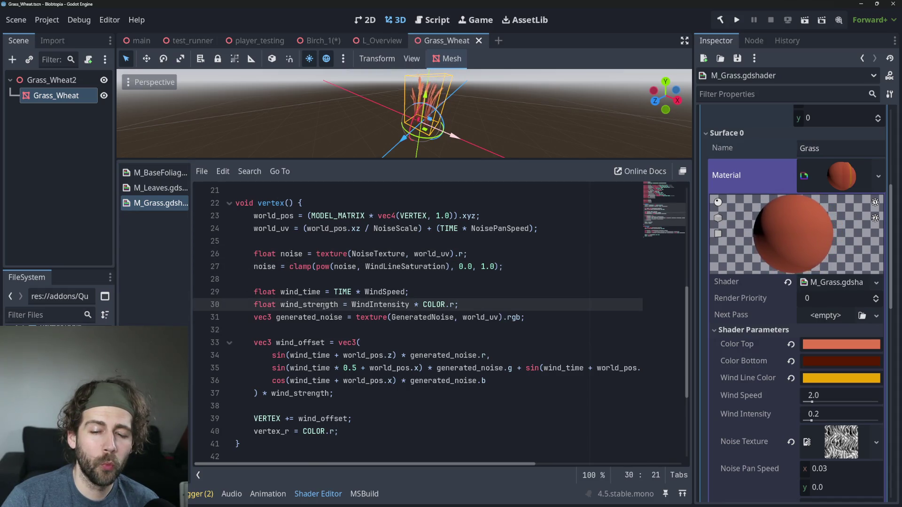
click(415, 317)
Step through the three sine/cosine wind_offset lines, lines 33–37
click(302, 345)
mouse_move(285, 355)
mouse_down()
mouse_move(409, 381)
mouse_move(498, 378)
mouse_up()
click(498, 379)
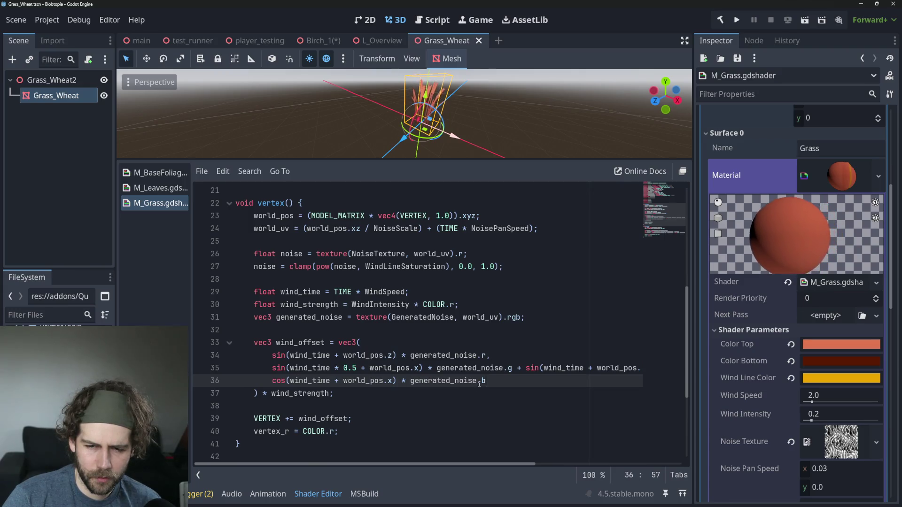
click(277, 357)
key(Down)
key(Down)
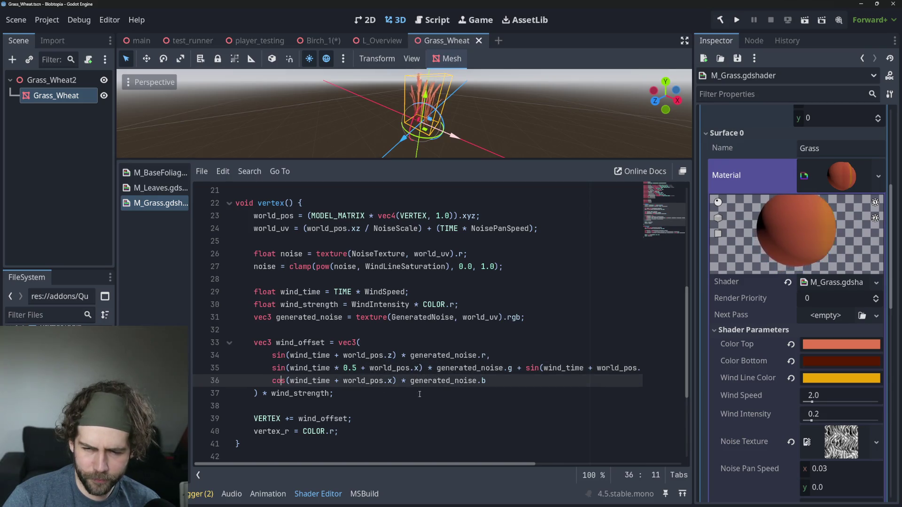
click(521, 386)
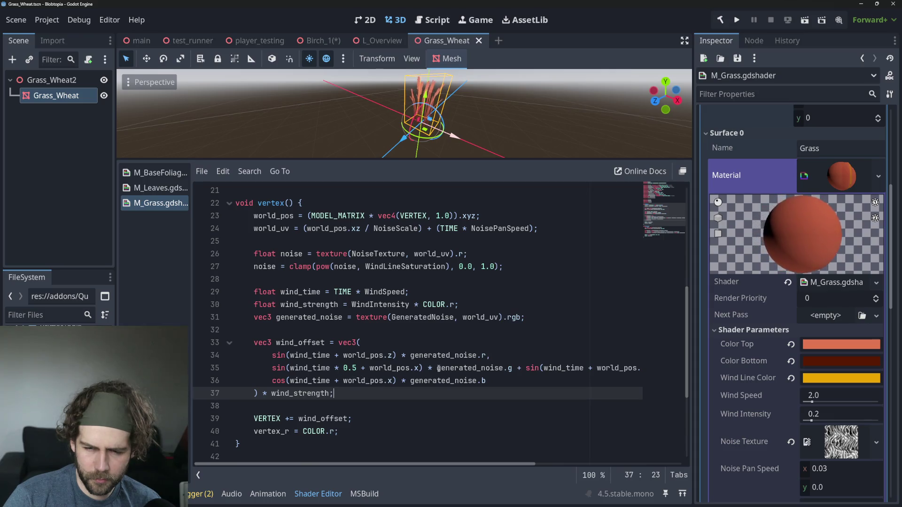
drag(537, 365, 665, 370)
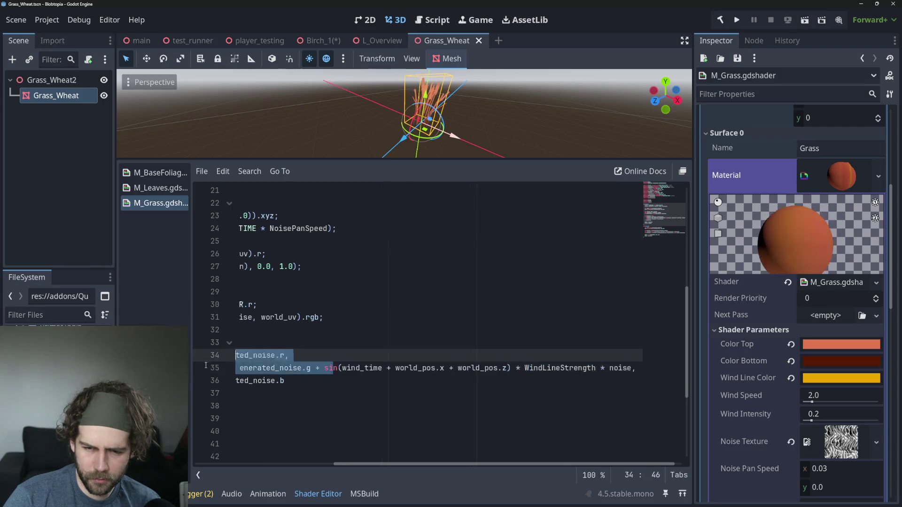
click(358, 431)
click(383, 346)
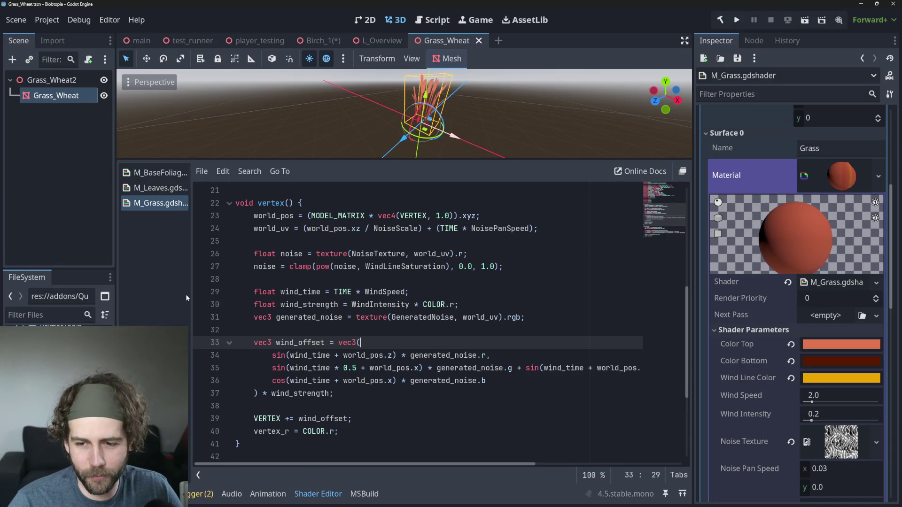
Highlight the generated_noise.r term on line 34, then open the M_Leaves shader code
click(465, 305)
drag(461, 305, 409, 305)
click(464, 356)
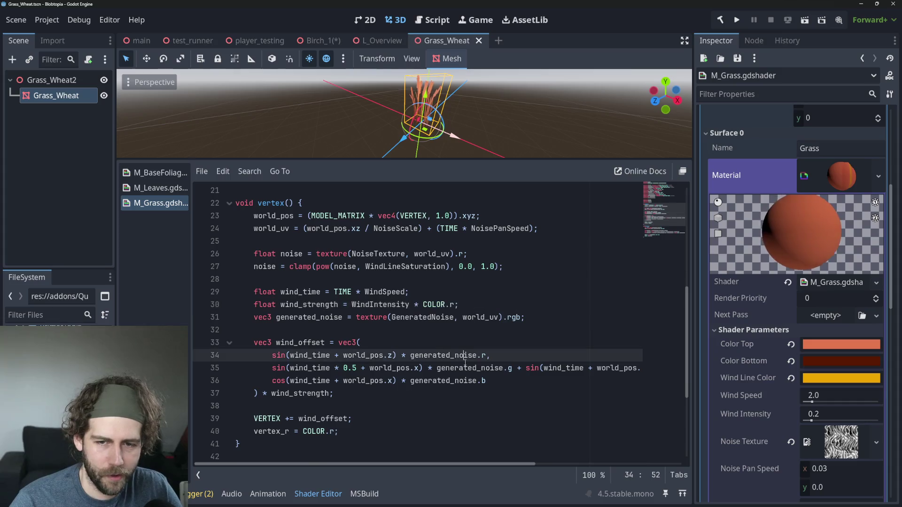
click(152, 187)
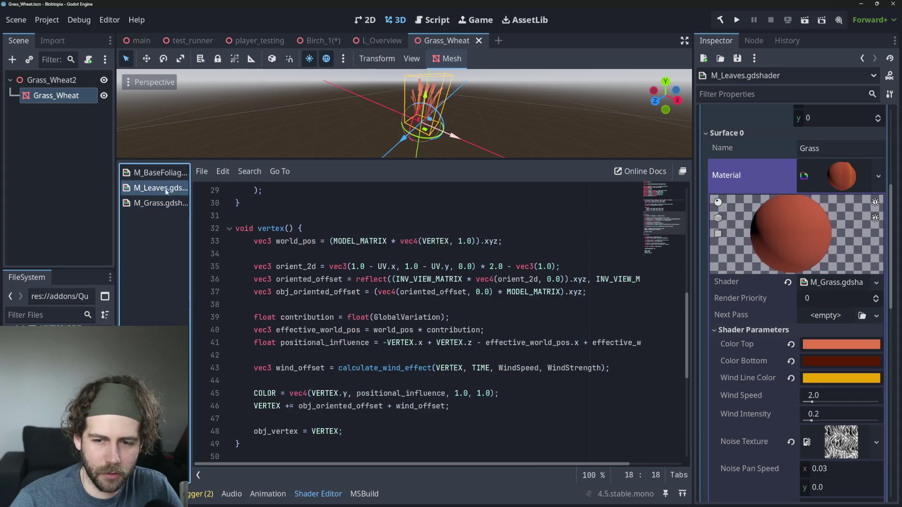
scroll(531, 359, down, 1)
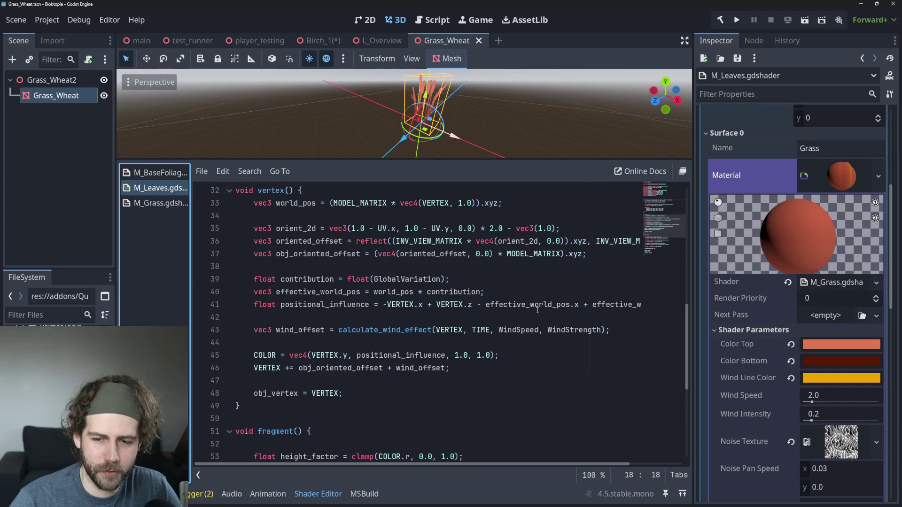
click(266, 355)
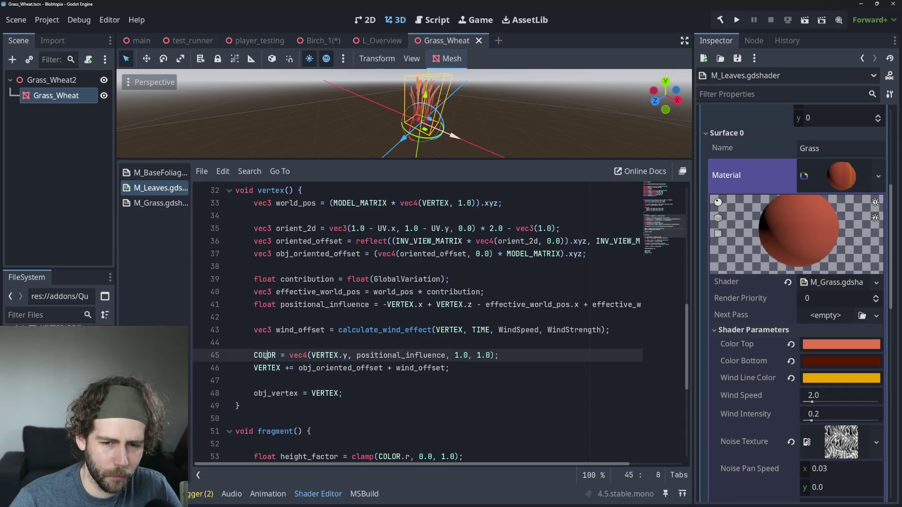
double_click(275, 356)
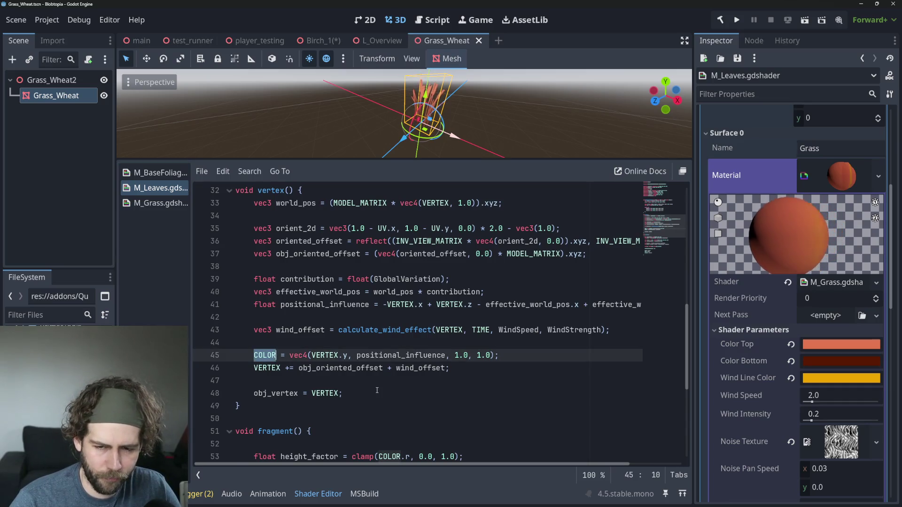
scroll(377, 391, up, 1)
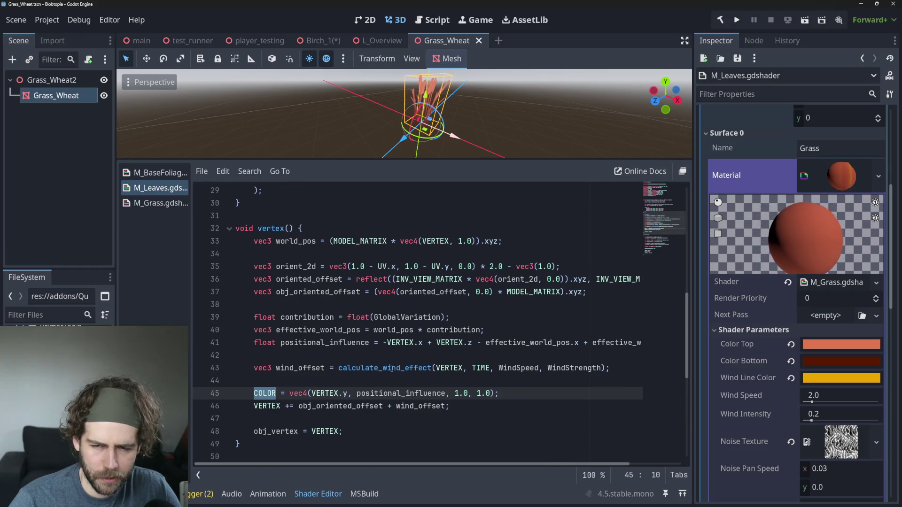
click(548, 294)
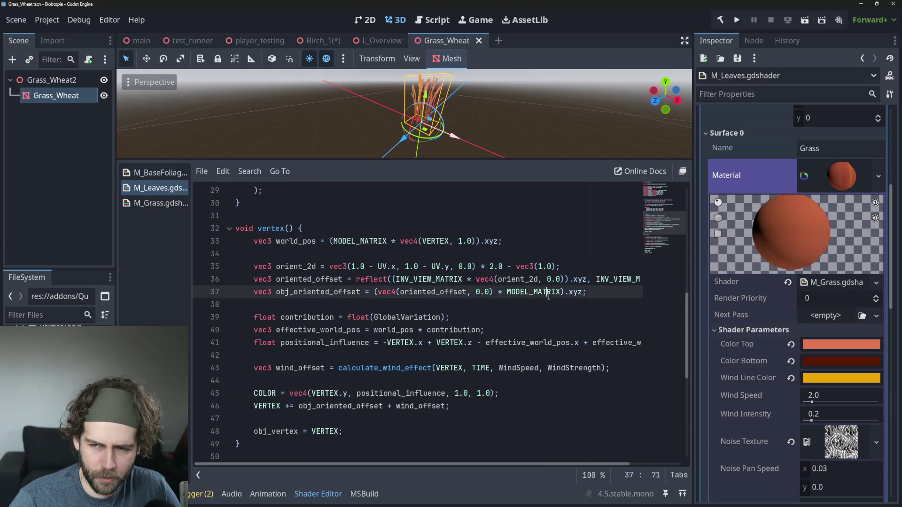
click(613, 280)
click(460, 343)
click(401, 343)
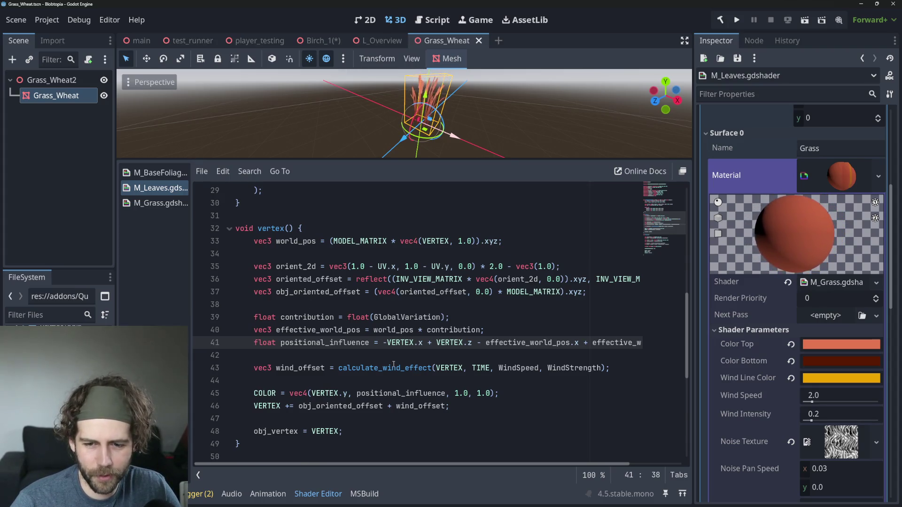
scroll(394, 365, down, 4)
scroll(394, 365, up, 4)
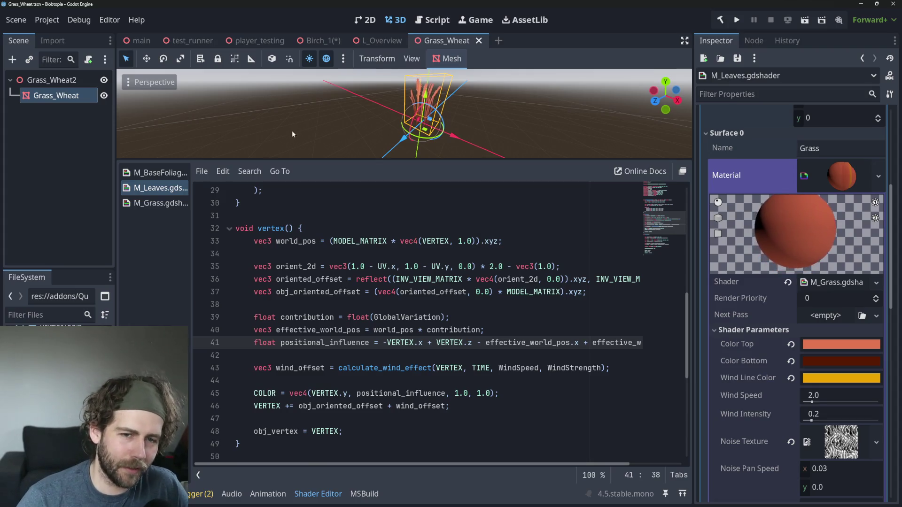
click(324, 40)
Zoom and orbit around the Birch_1 tree, then switch to the Grass_Wheat scene
scroll(793, 167, up, 5)
scroll(503, 126, up, 2)
mouse_move(453, 106)
mouse_down()
mouse_move(507, 99)
mouse_move(451, 115)
mouse_move(444, 103)
mouse_up()
click(448, 40)
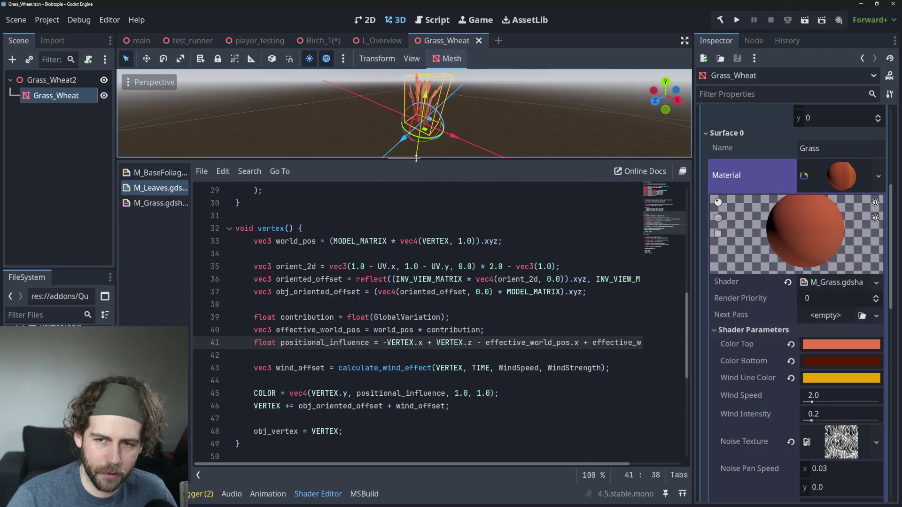
Enlarge the 3D view above the code, view the grass side-on, and return to Birch_1
drag(416, 159, 418, 203)
drag(451, 141, 476, 136)
scroll(407, 149, up, 5)
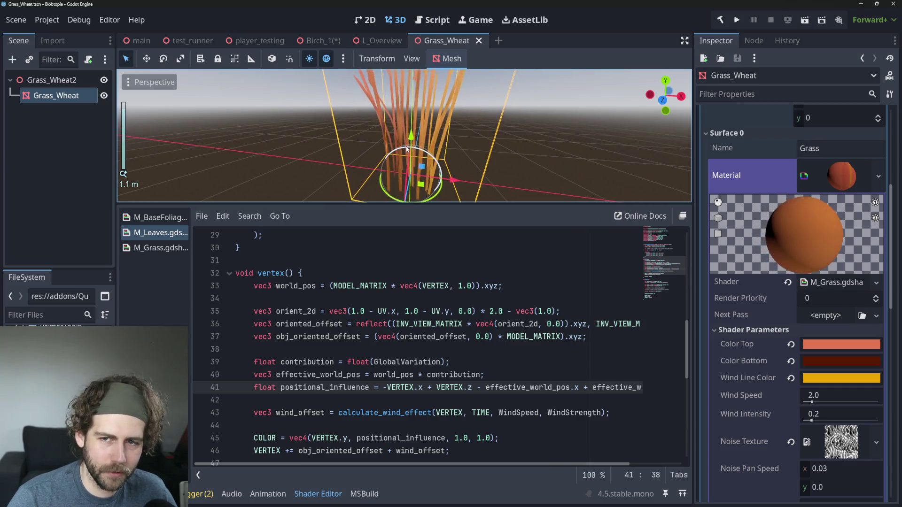
scroll(381, 187, up, 2)
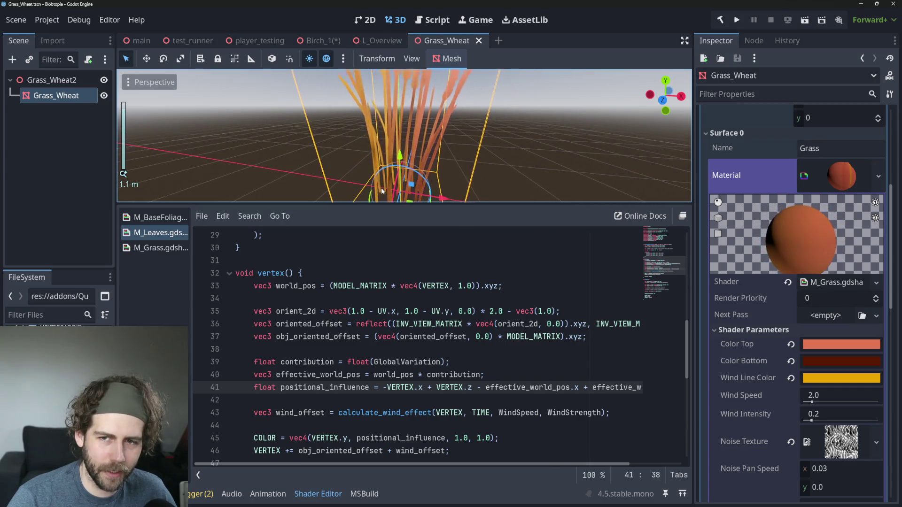
scroll(381, 188, down, 4)
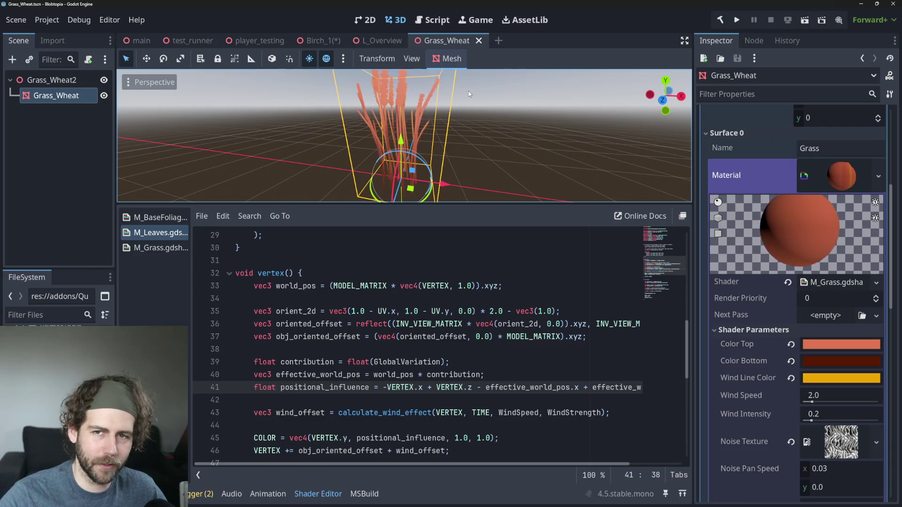
click(320, 41)
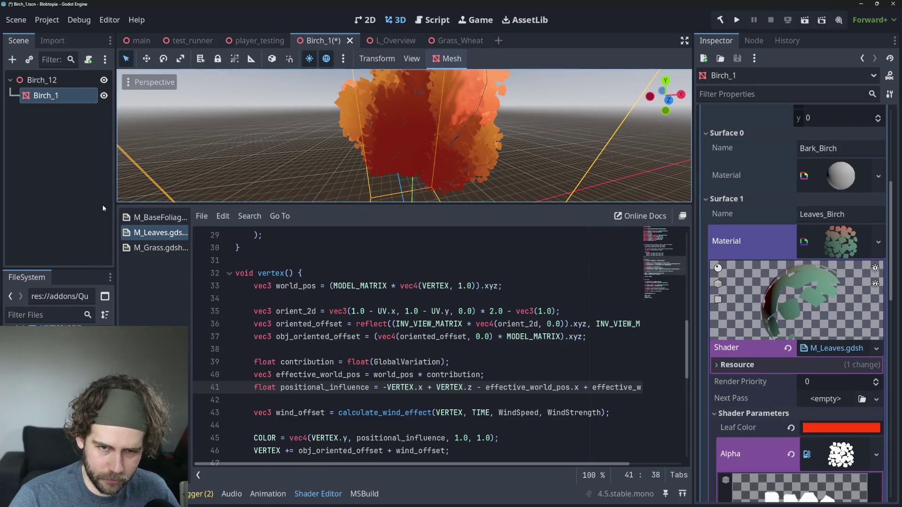
Open the M_BaseFoliage shader code, then the M_Leaves shader code
click(166, 217)
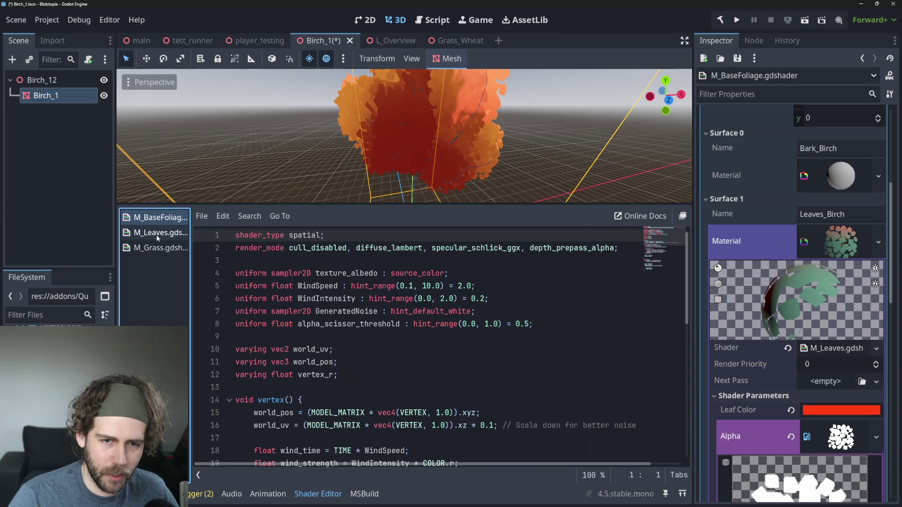
click(156, 233)
click(164, 218)
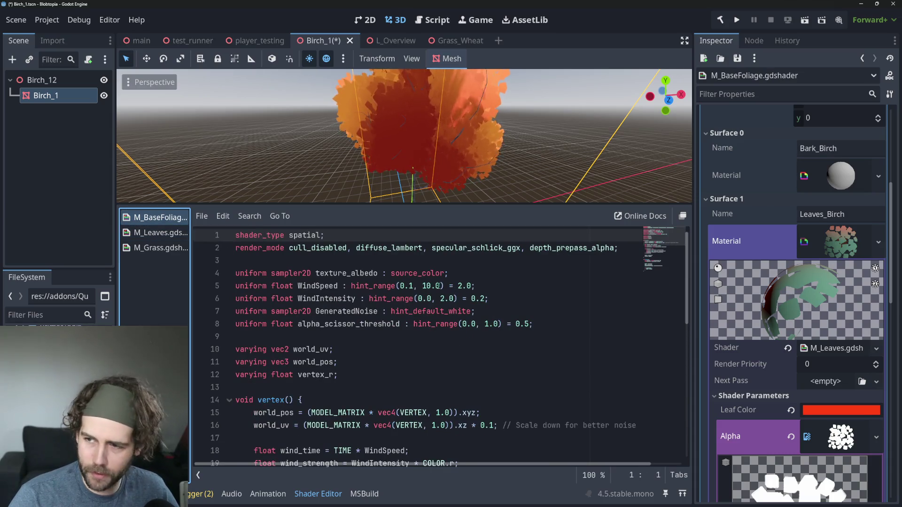
click(157, 234)
scroll(816, 266, down, 2)
scroll(822, 244, up, 2)
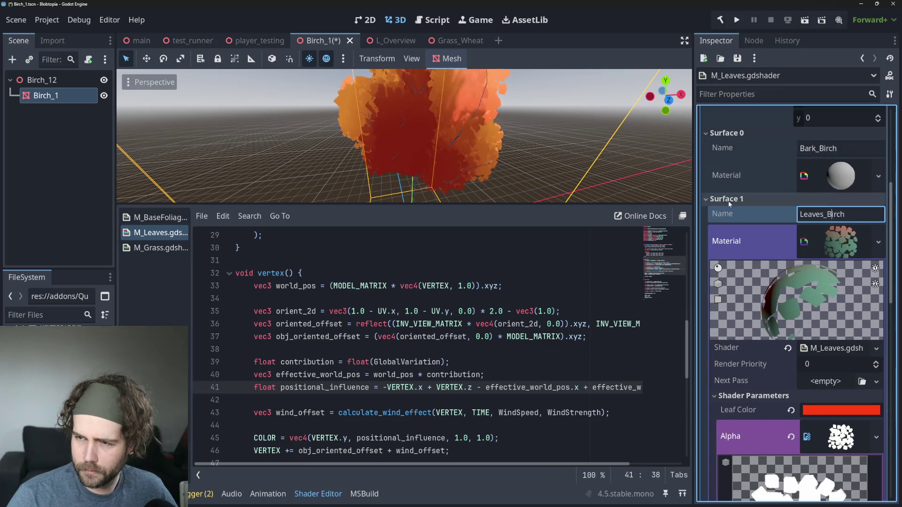
Collapse the Surface 1 and mesh resource properties and orbit to a side view of the birch
click(726, 199)
click(730, 212)
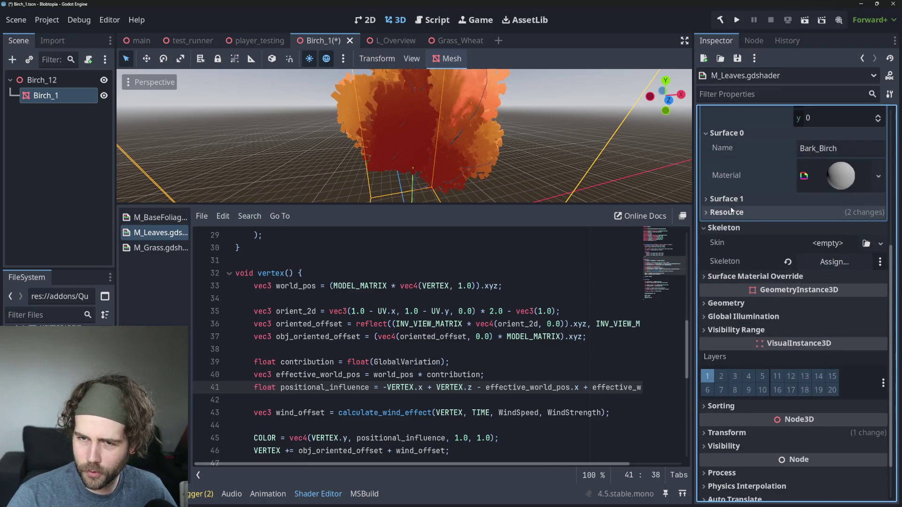
drag(666, 95, 650, 96)
scroll(568, 143, down, 3)
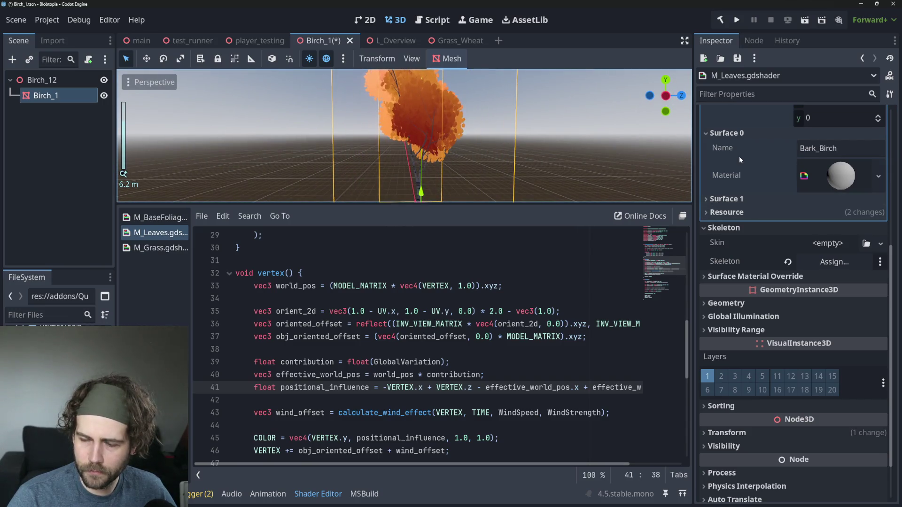
scroll(740, 156, up, 2)
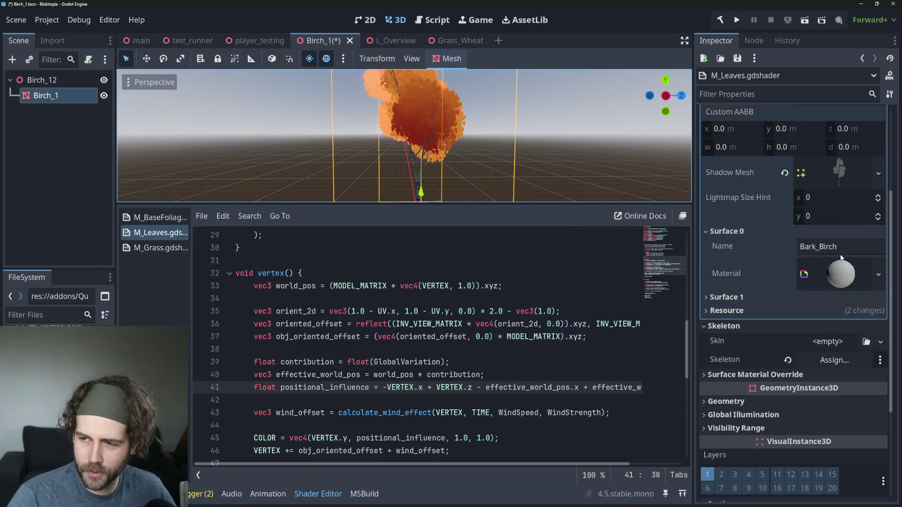
Check the bark material, then expand the Leaves_Birch surface material down to its M_Leaves shader resource
click(840, 274)
scroll(818, 288, down, 2)
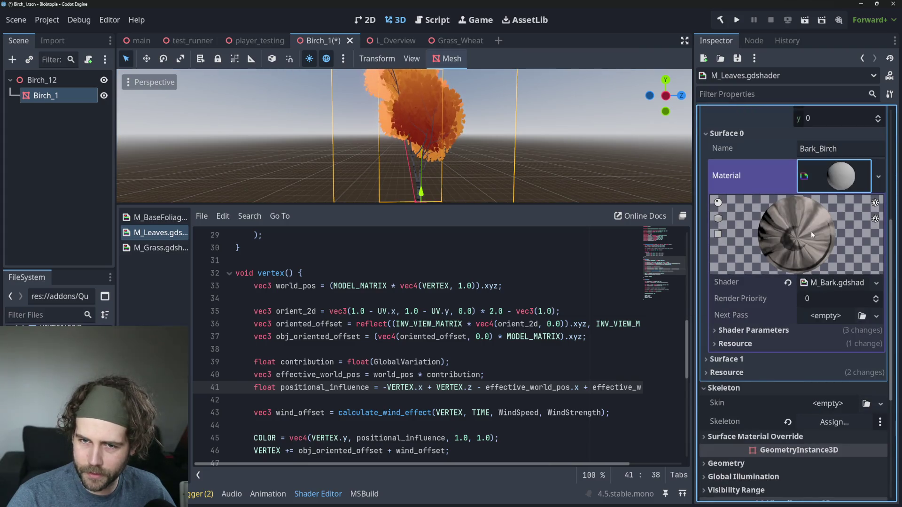
scroll(812, 233, up, 1)
click(751, 184)
click(749, 198)
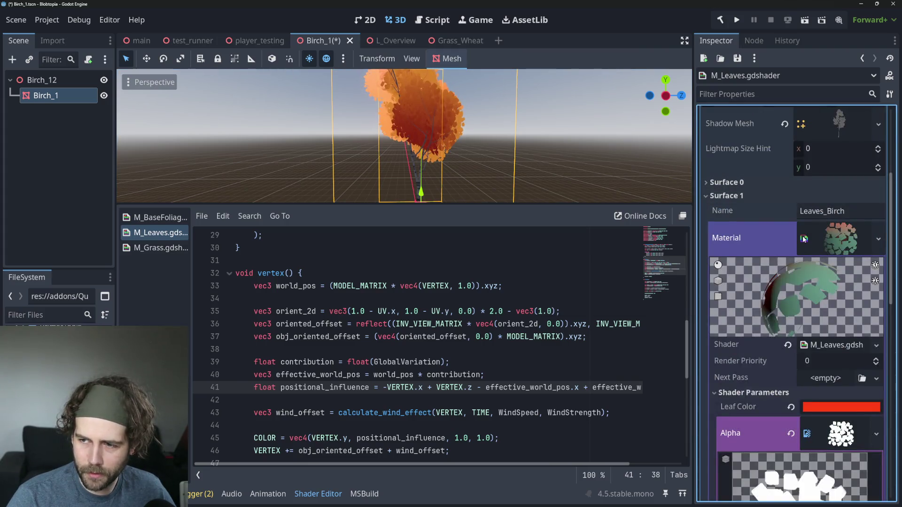
scroll(789, 238, down, 2)
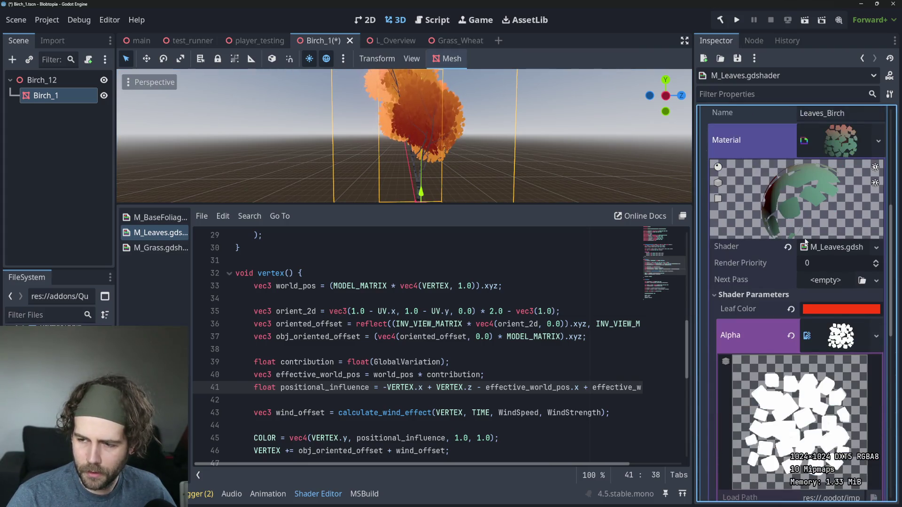
click(842, 248)
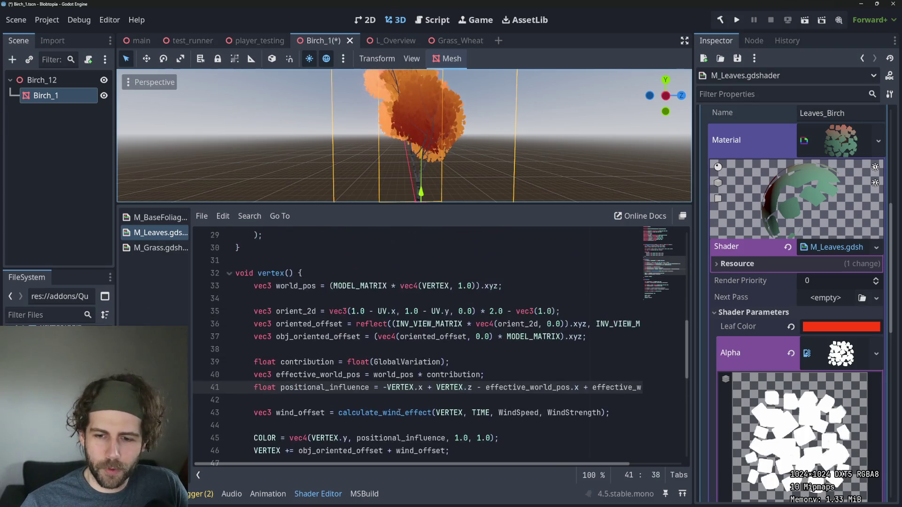
Open the M_Grass shader code and highlight its three wind offset lines
click(137, 249)
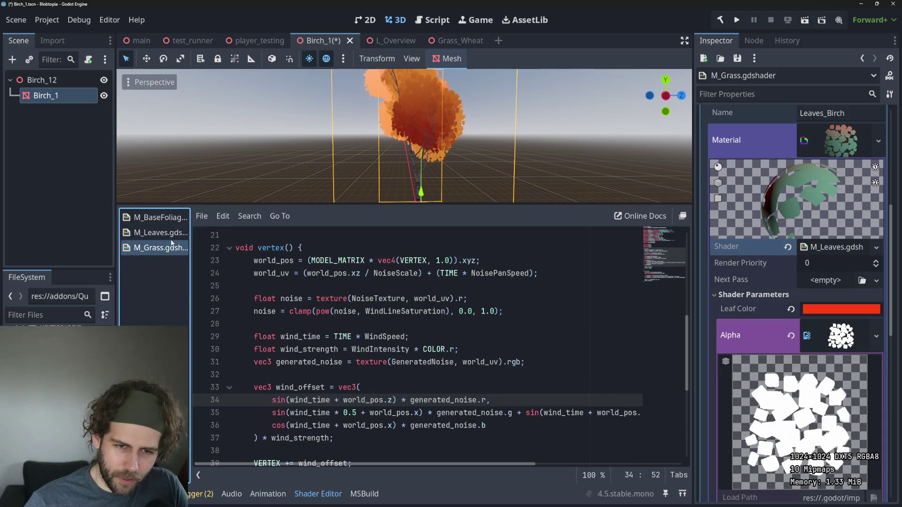
click(136, 233)
click(160, 247)
scroll(376, 329, down, 3)
mouse_move(286, 324)
mouse_down()
mouse_move(450, 336)
mouse_move(515, 351)
mouse_up()
click(515, 351)
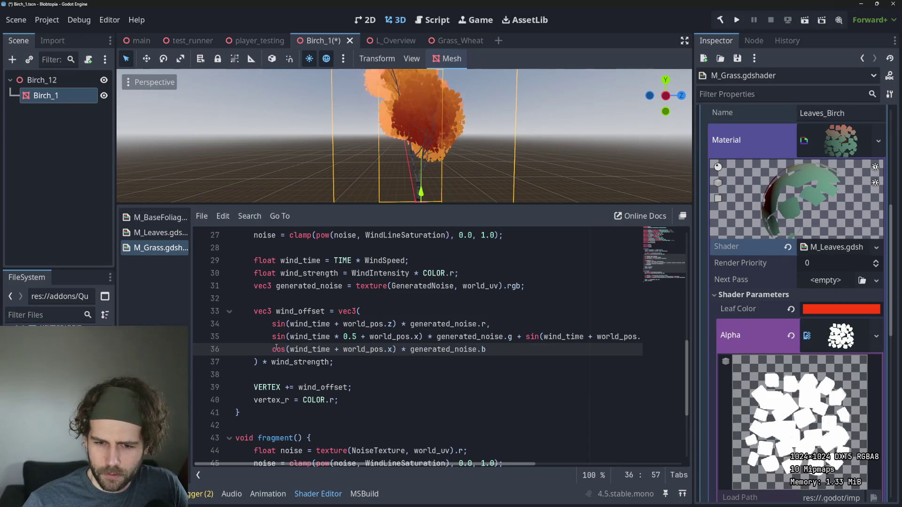
Point out the grass shader's GeneratedNoise sampling and WindIntensity COLOR term, then open M_Leaves.gdshader
click(416, 248)
scroll(417, 287, up, 2)
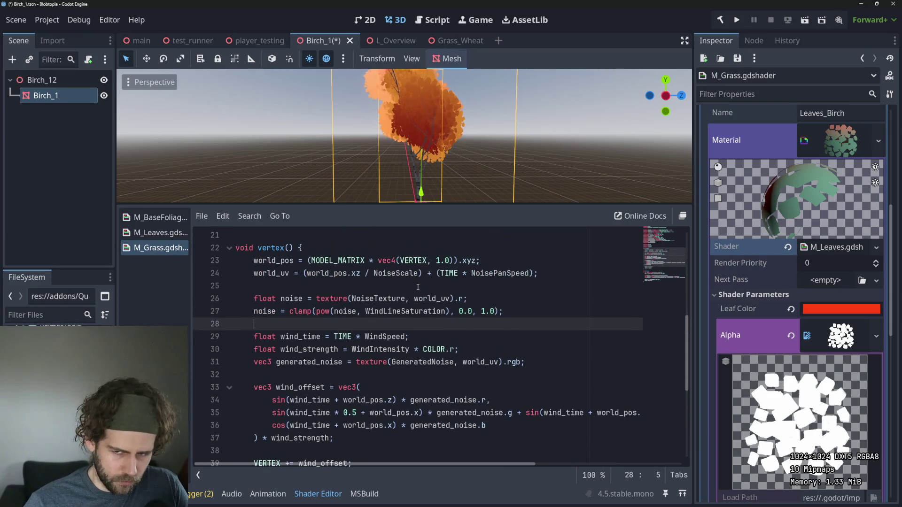
click(433, 367)
click(413, 377)
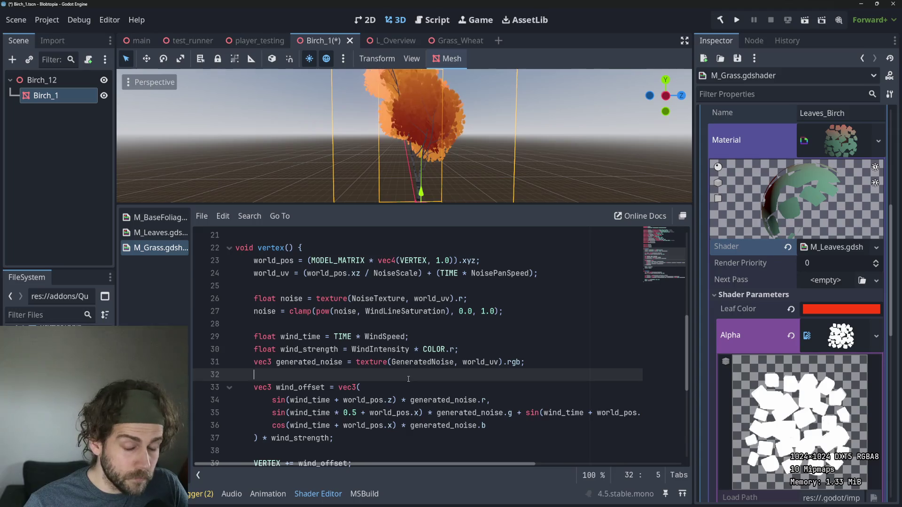
click(397, 349)
double_click(439, 349)
click(409, 387)
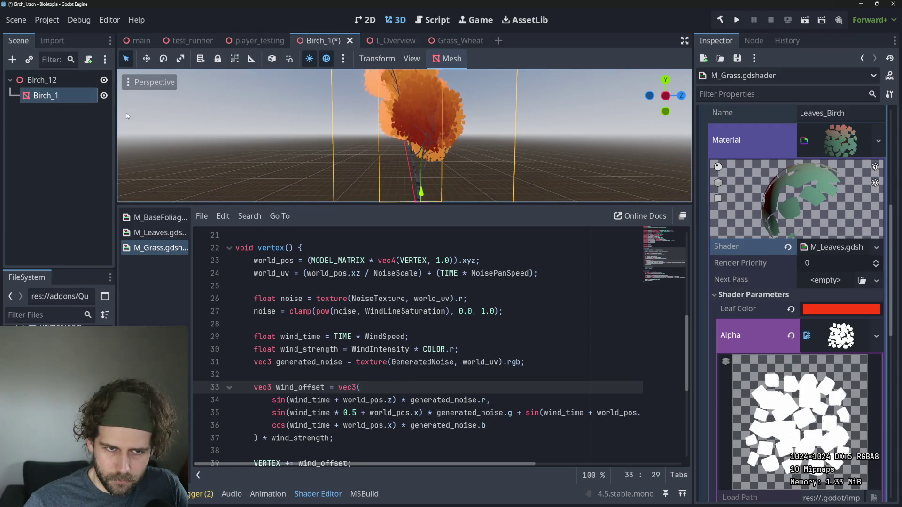
click(163, 233)
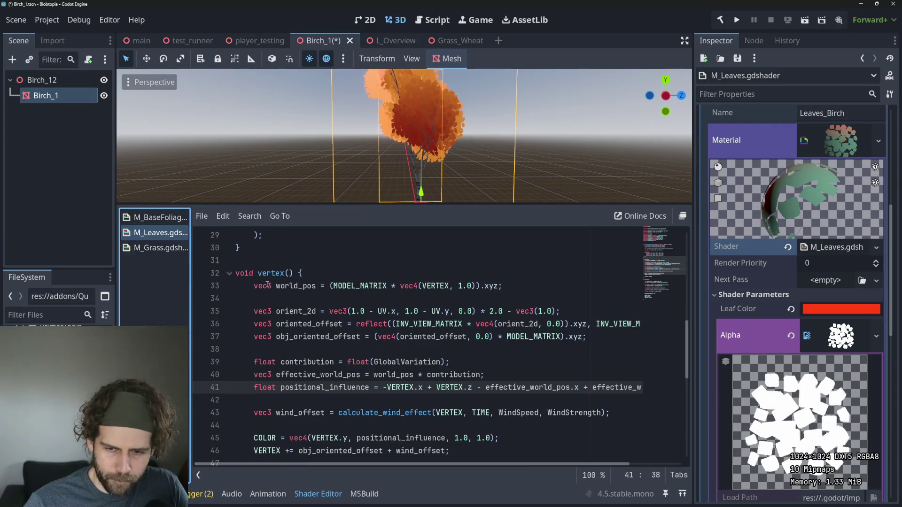
Point out the orient_2d and oriented_offset lines in the M_Leaves vertex code
scroll(395, 315, up, 5)
scroll(395, 315, down, 3)
scroll(395, 316, down, 3)
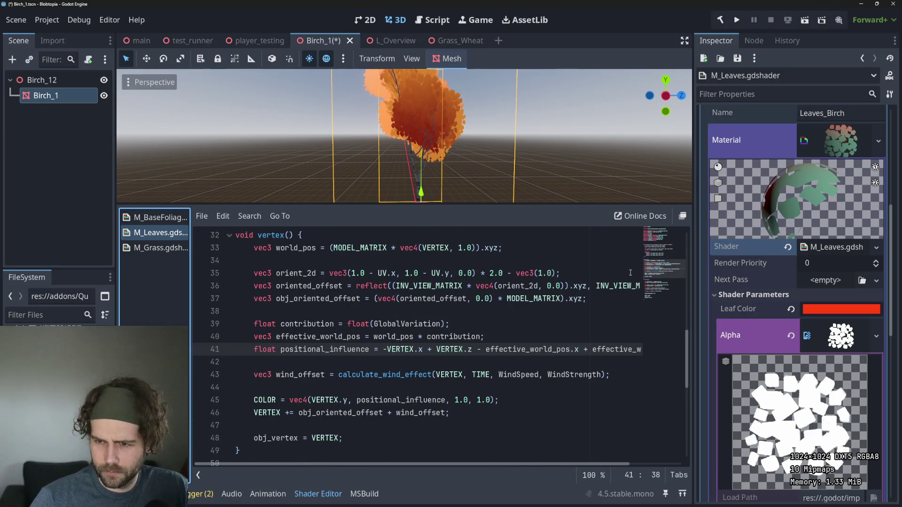
click(514, 274)
click(531, 286)
scroll(410, 132, down, 2)
Orbit around the birch tree and drag the splitter down to enlarge the 3D view
drag(410, 132, 451, 123)
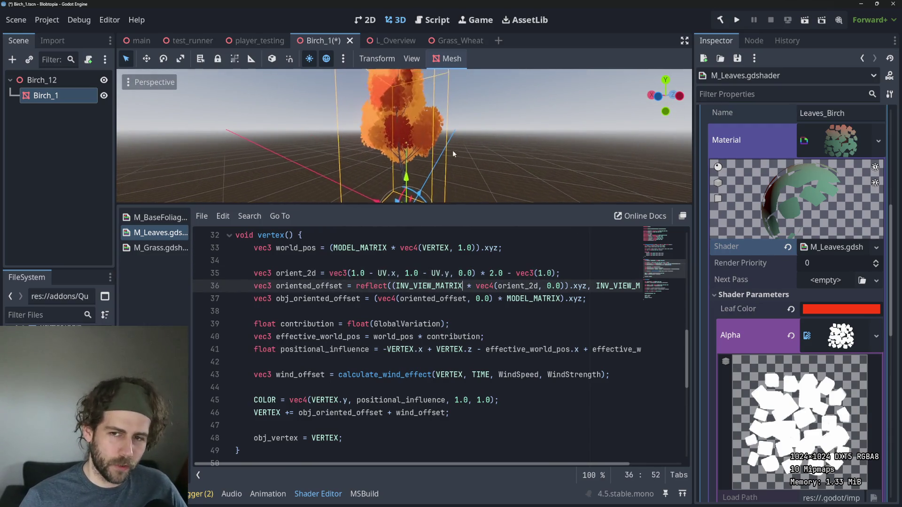
scroll(452, 150, up, 5)
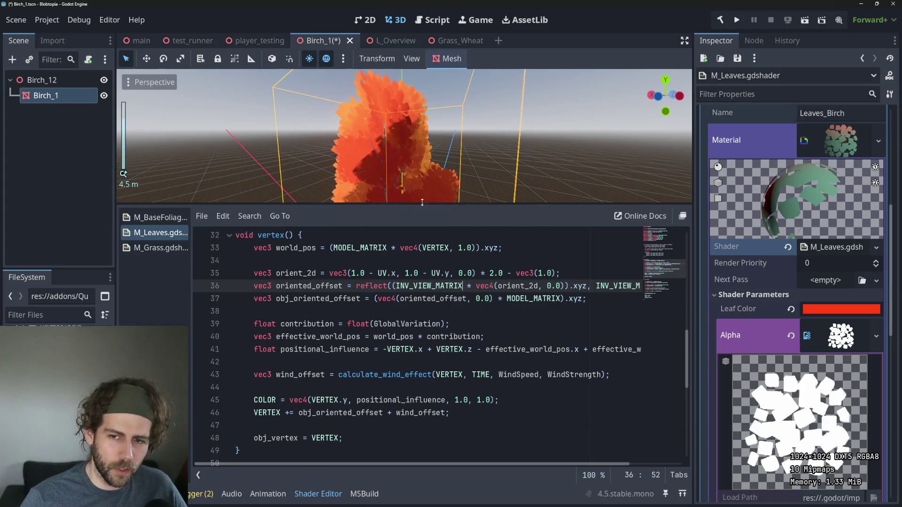
drag(413, 204, 413, 248)
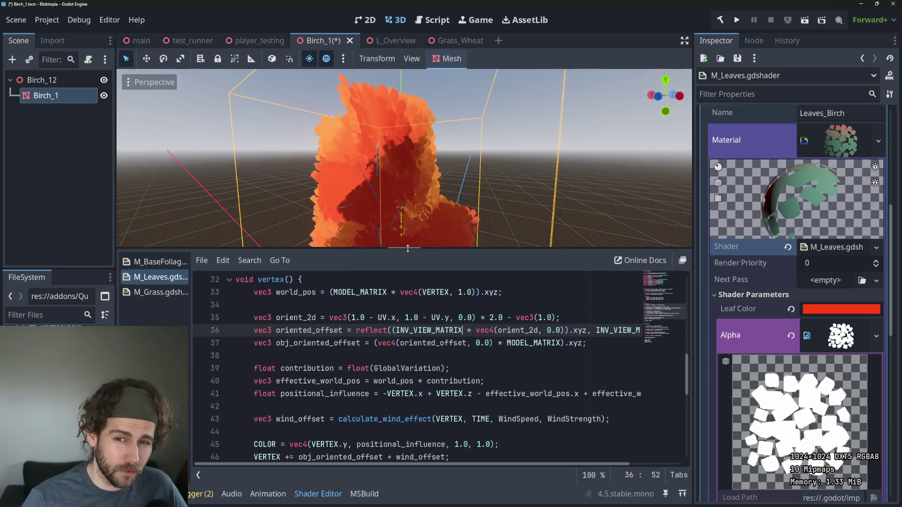
scroll(393, 151, down, 4)
scroll(396, 131, up, 2)
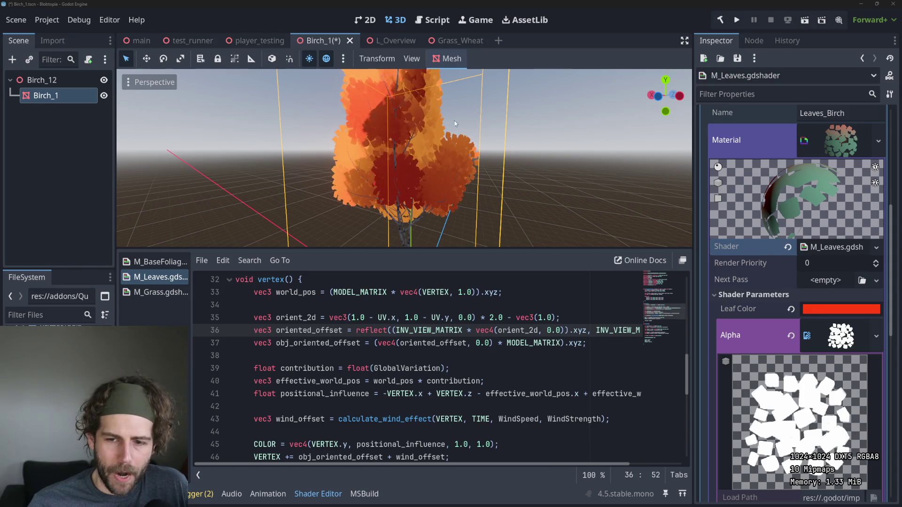
Zoom in on the swaying birch, then switch to the L_Overview scene
scroll(626, 369, down, 1)
scroll(626, 368, up, 2)
scroll(626, 368, down, 2)
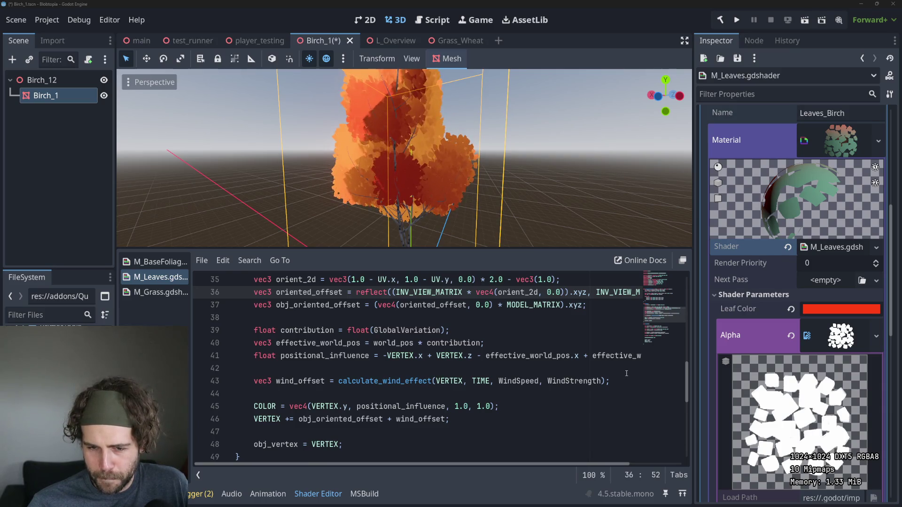
scroll(625, 373, down, 1)
scroll(627, 374, down, 1)
scroll(627, 373, up, 2)
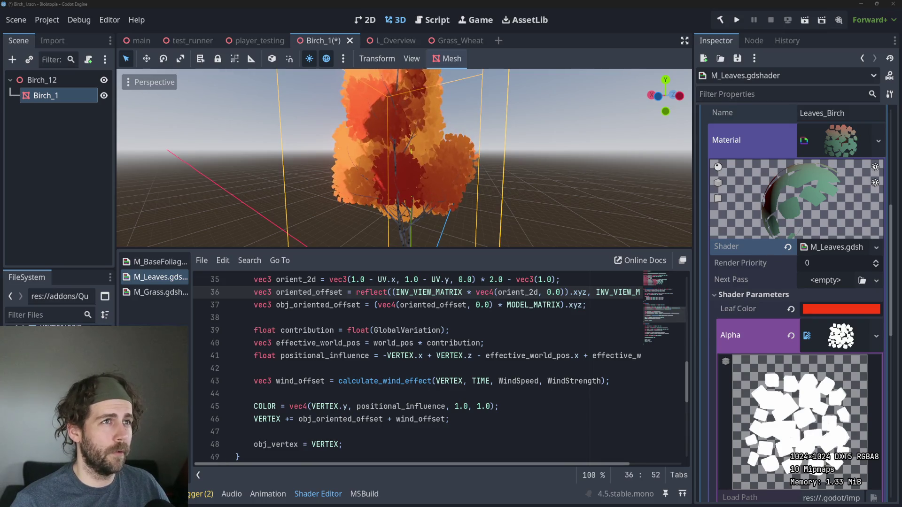
mouse_move(273, 42)
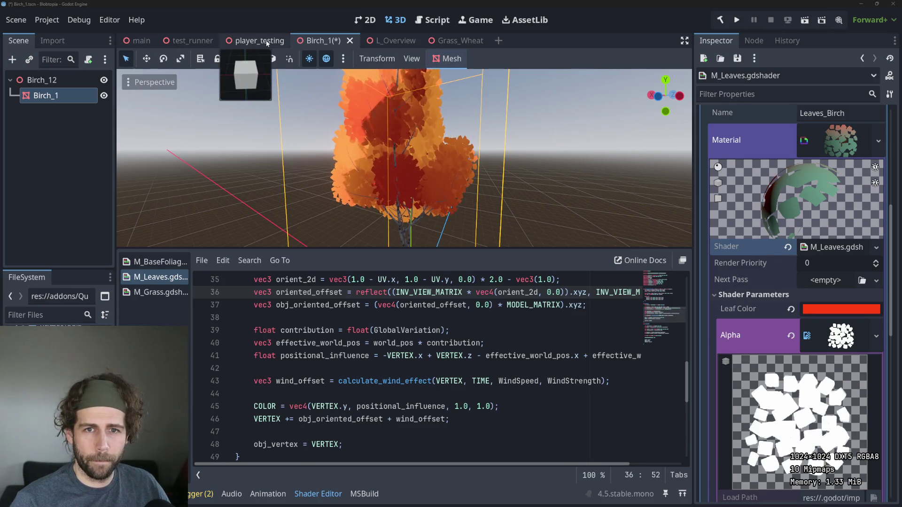
click(390, 41)
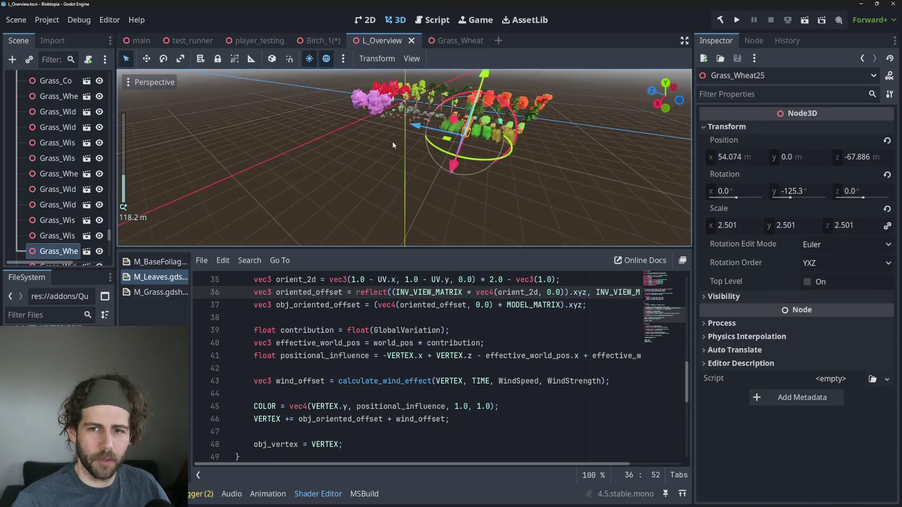
scroll(355, 156, up, 2)
mouse_move(355, 159)
mouse_down()
mouse_move(368, 160)
mouse_move(263, 131)
mouse_up()
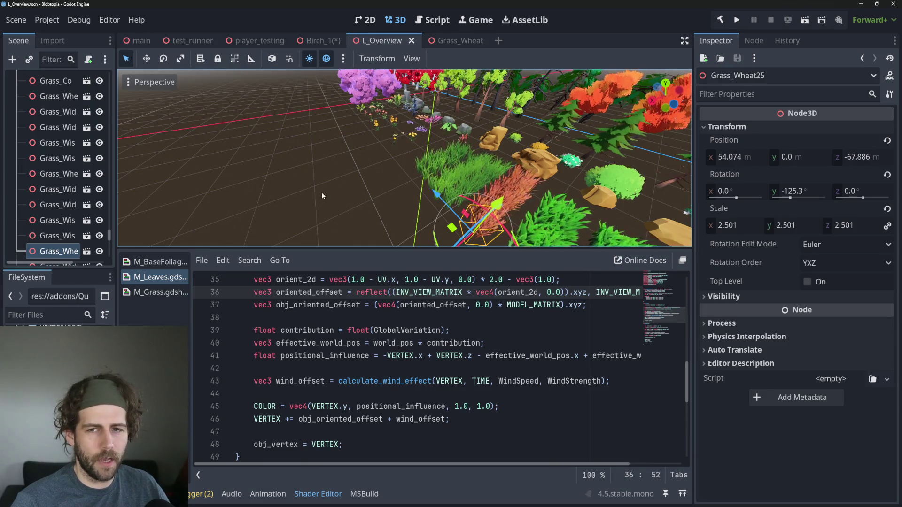
scroll(321, 193, up, 3)
scroll(364, 203, down, 2)
mouse_move(364, 203)
mouse_down()
mouse_move(410, 170)
mouse_move(408, 191)
mouse_move(454, 164)
mouse_up()
scroll(410, 170, up, 2)
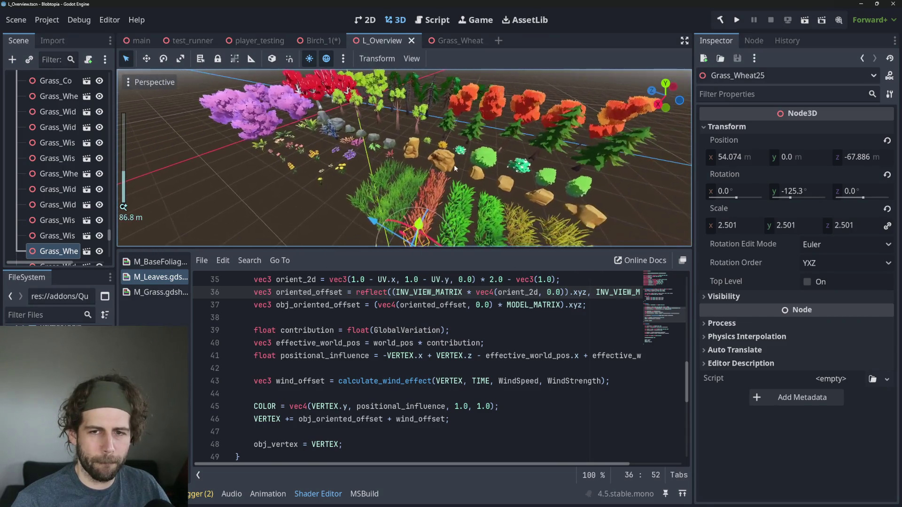
click(320, 42)
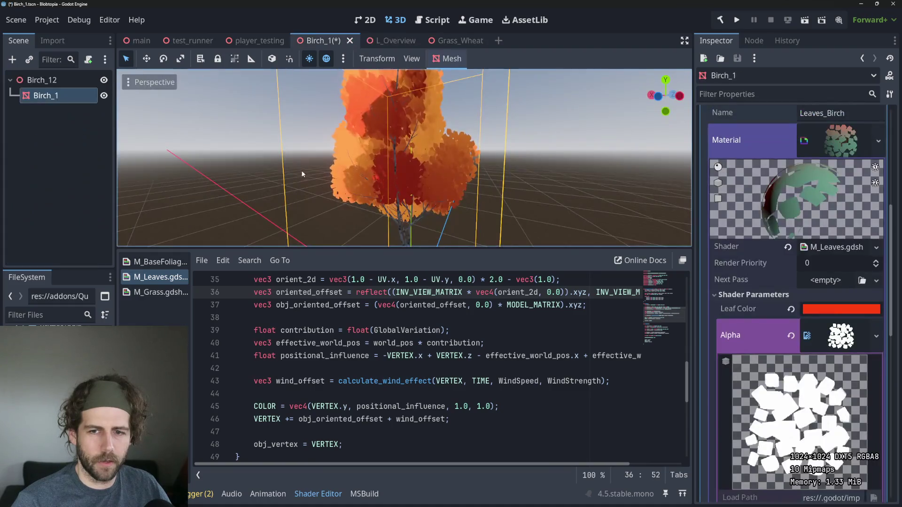
scroll(405, 166, up, 2)
scroll(469, 355, up, 2)
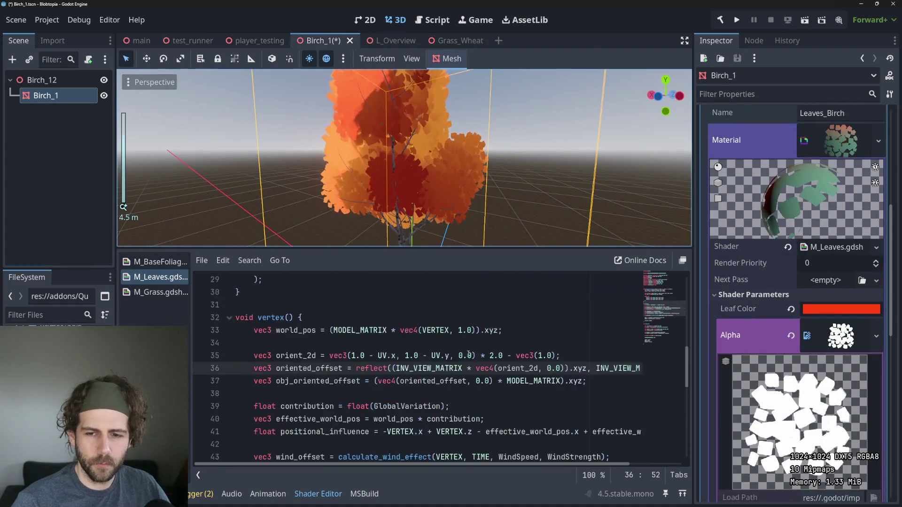
scroll(469, 354, down, 1)
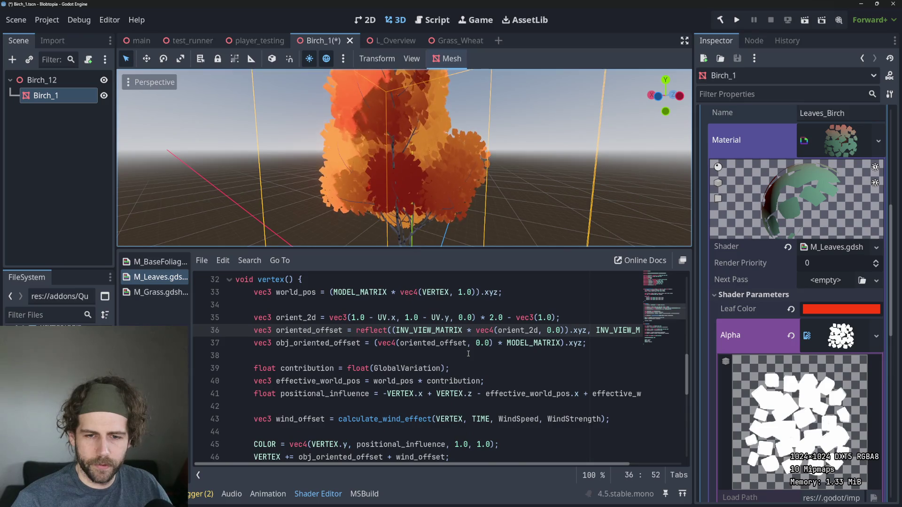
scroll(469, 355, up, 1)
scroll(469, 354, down, 1)
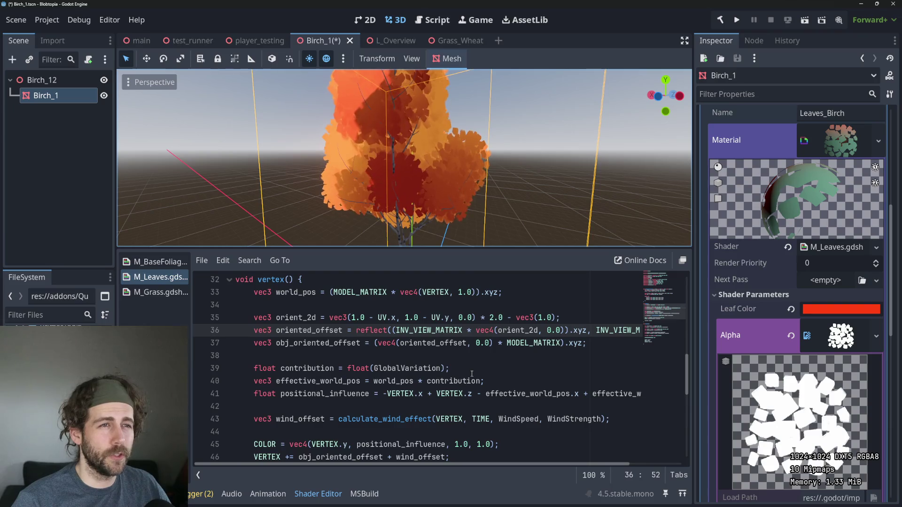
scroll(472, 374, up, 10)
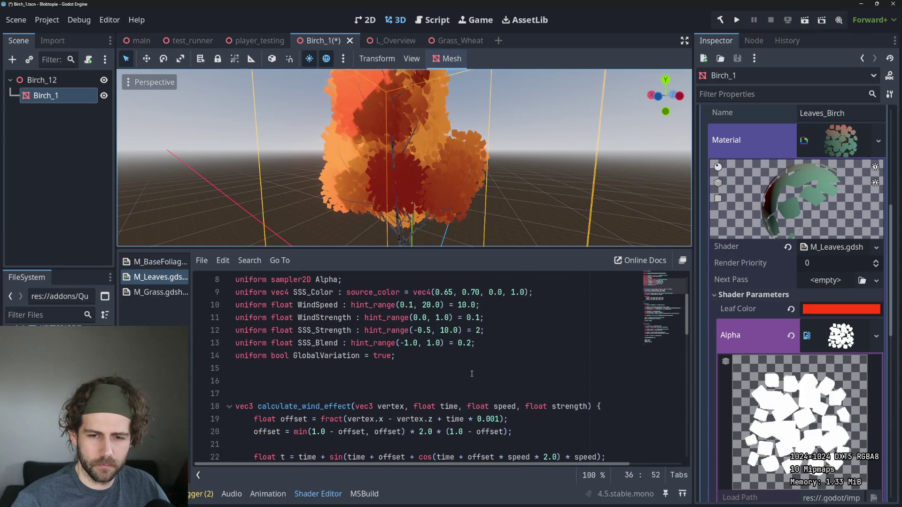
double_click(318, 432)
double_click(326, 445)
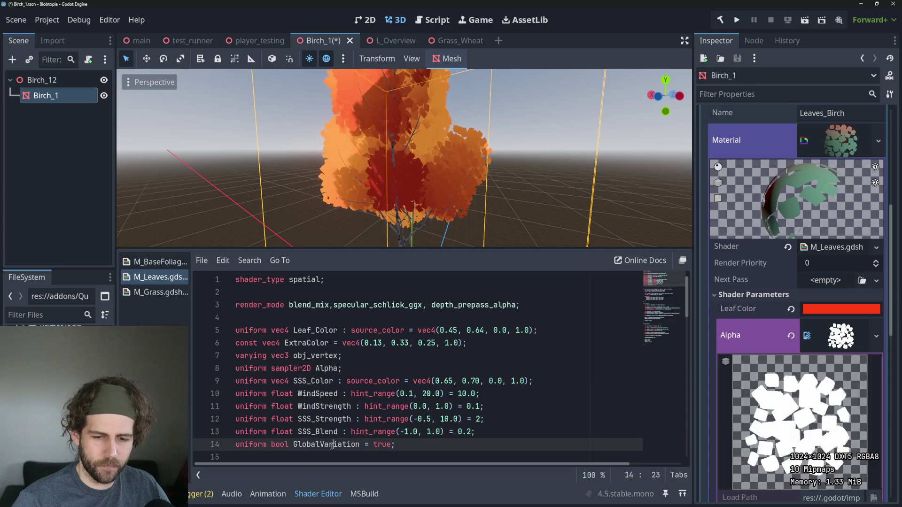
scroll(411, 409, down, 4)
scroll(411, 410, down, 7)
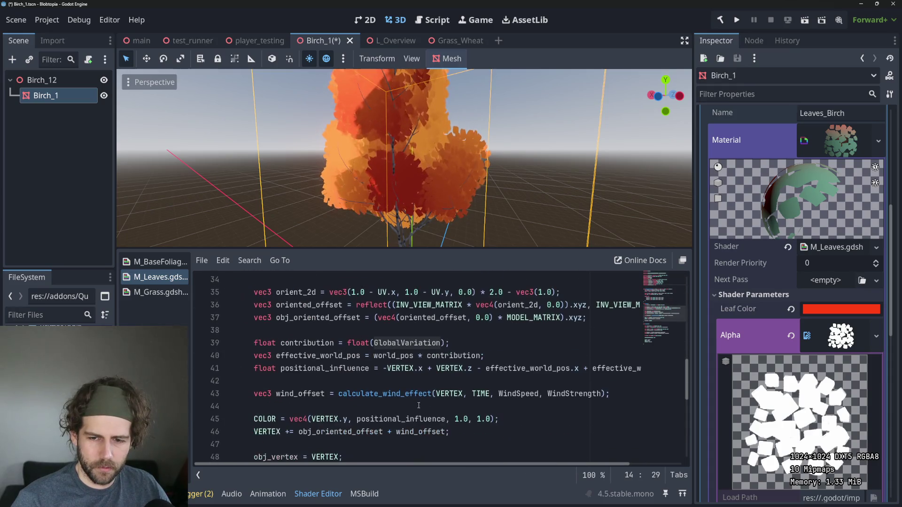
click(404, 383)
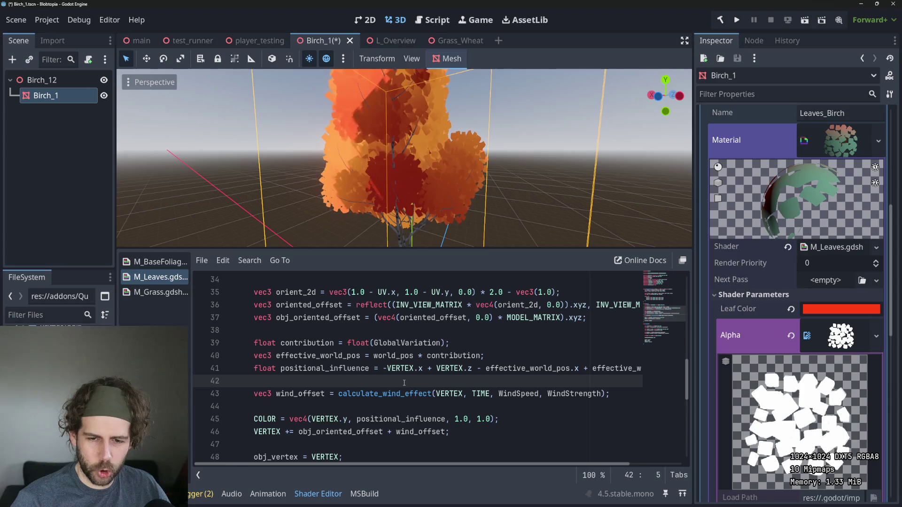
click(421, 343)
scroll(423, 345, up, 11)
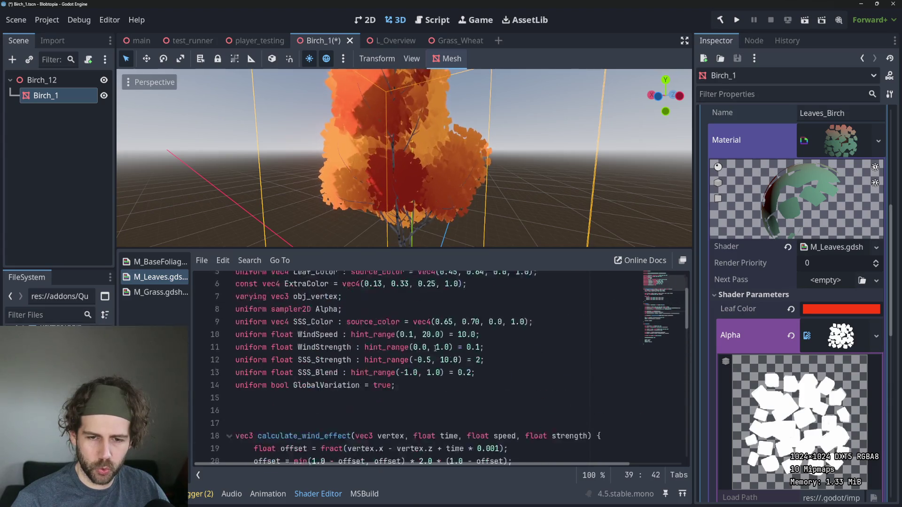
scroll(435, 348, down, 4)
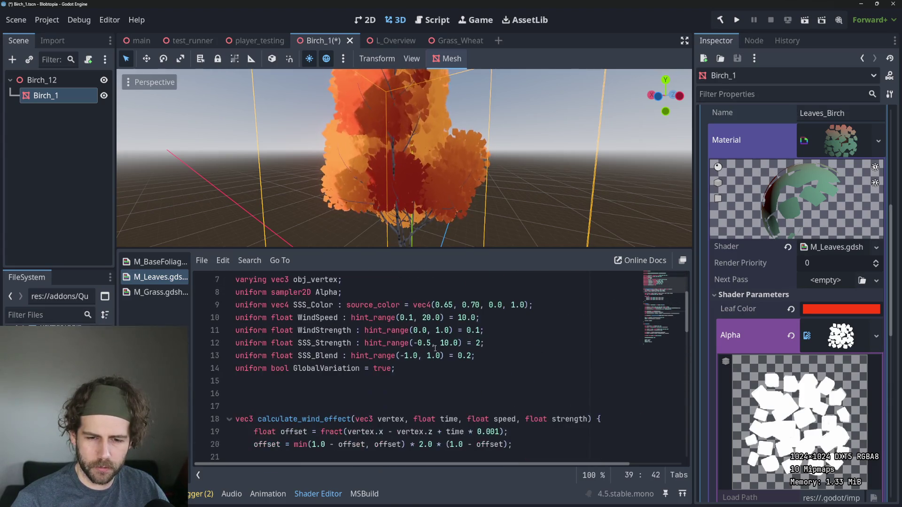
click(376, 289)
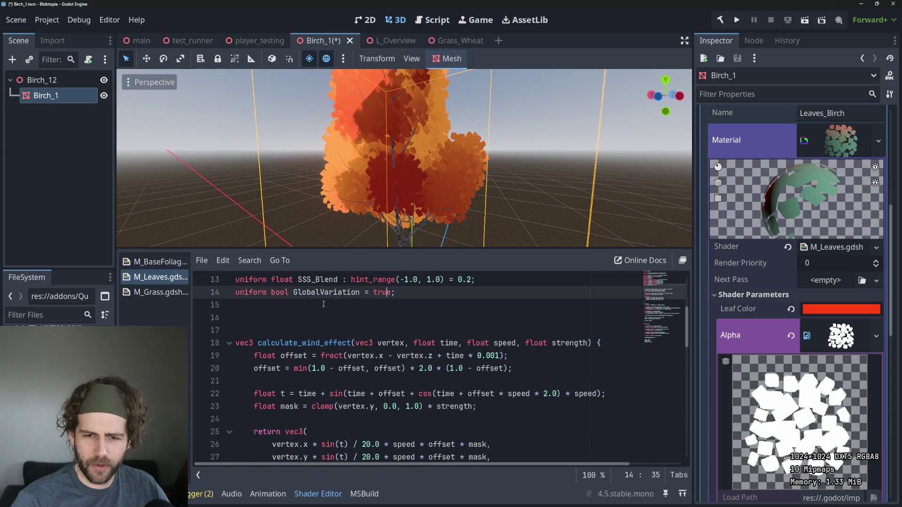
scroll(423, 310, down, 6)
scroll(477, 330, down, 2)
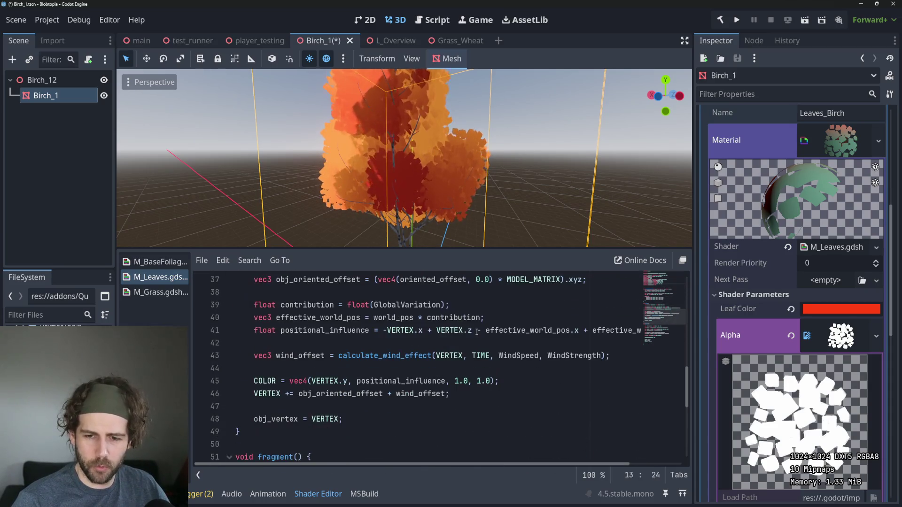
scroll(477, 331, up, 4)
scroll(477, 331, down, 2)
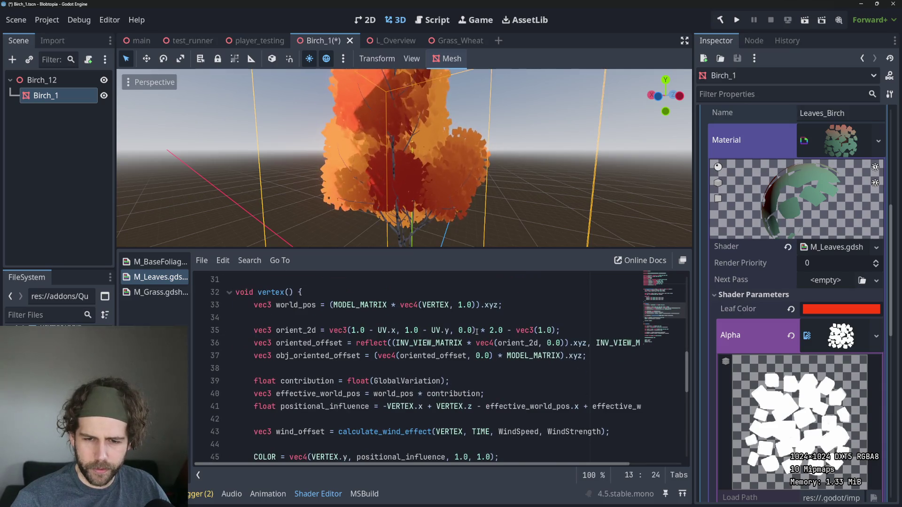
click(299, 380)
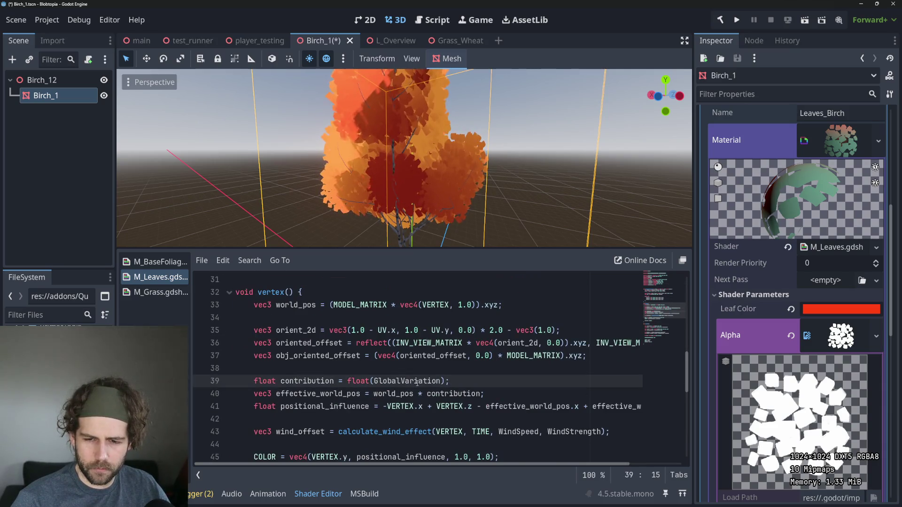
double_click(308, 380)
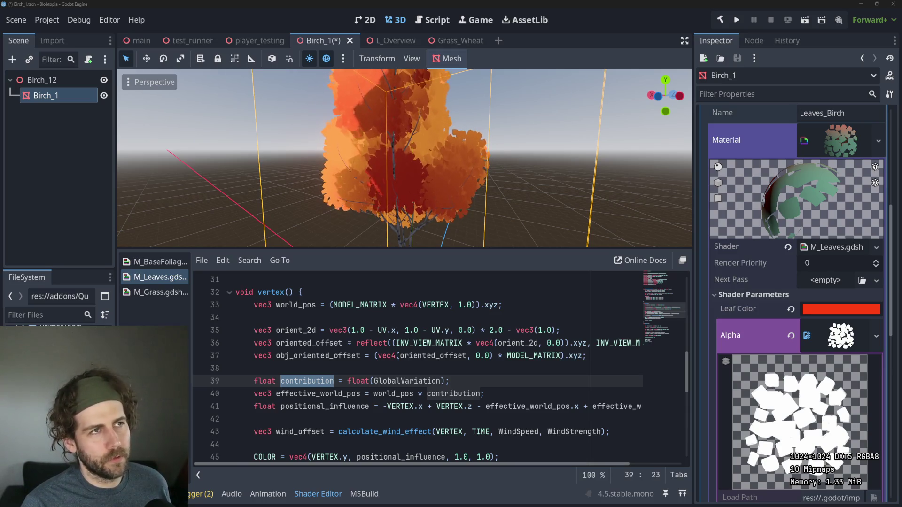
click(384, 369)
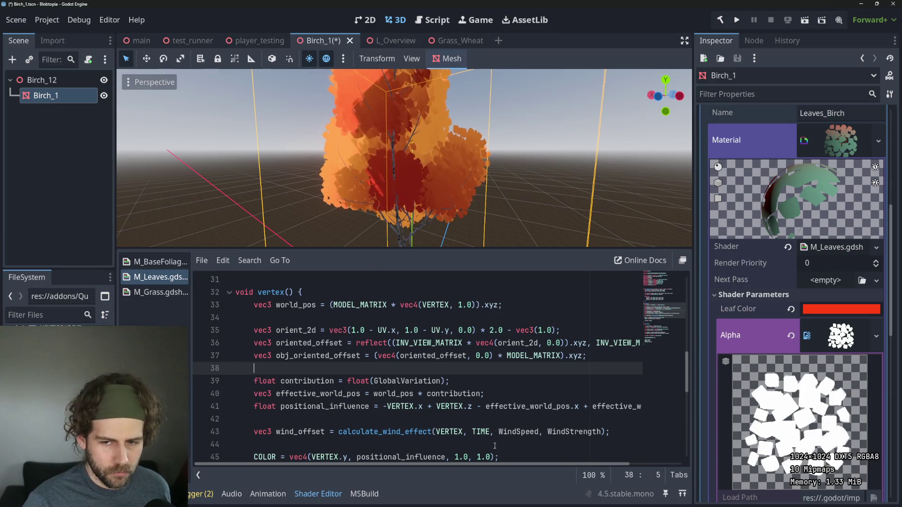
scroll(507, 375, up, 1)
scroll(507, 376, down, 2)
scroll(506, 376, up, 1)
scroll(507, 376, down, 1)
scroll(423, 353, up, 1)
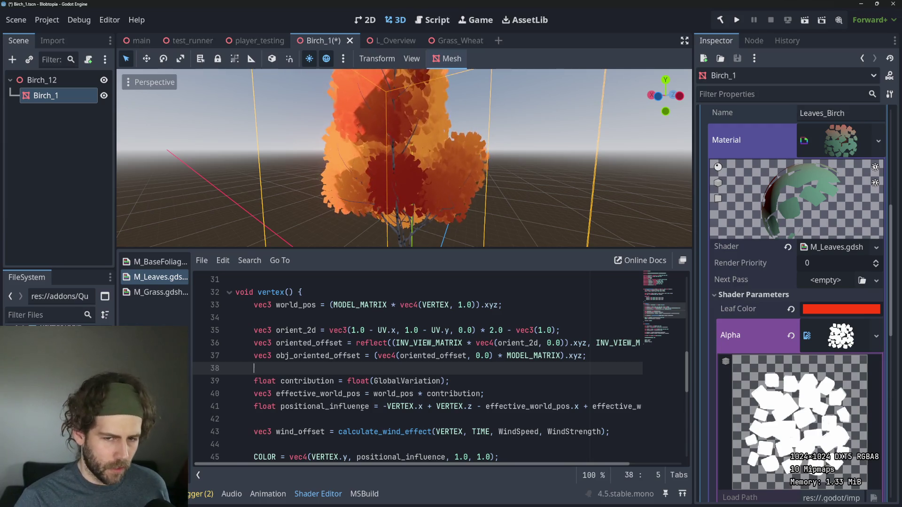
click(473, 317)
scroll(474, 317, up, 1)
scroll(438, 145, up, 2)
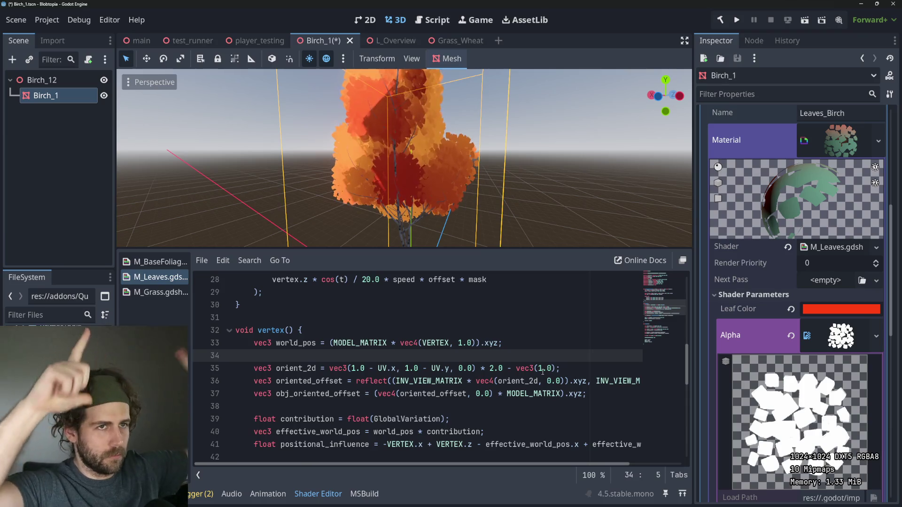
click(323, 343)
click(392, 381)
scroll(394, 371, down, 2)
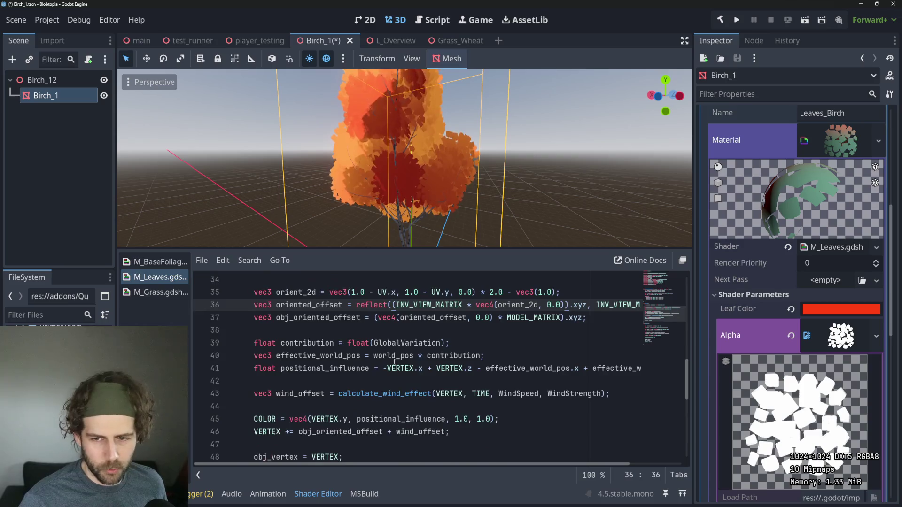
scroll(452, 321, up, 1)
click(438, 310)
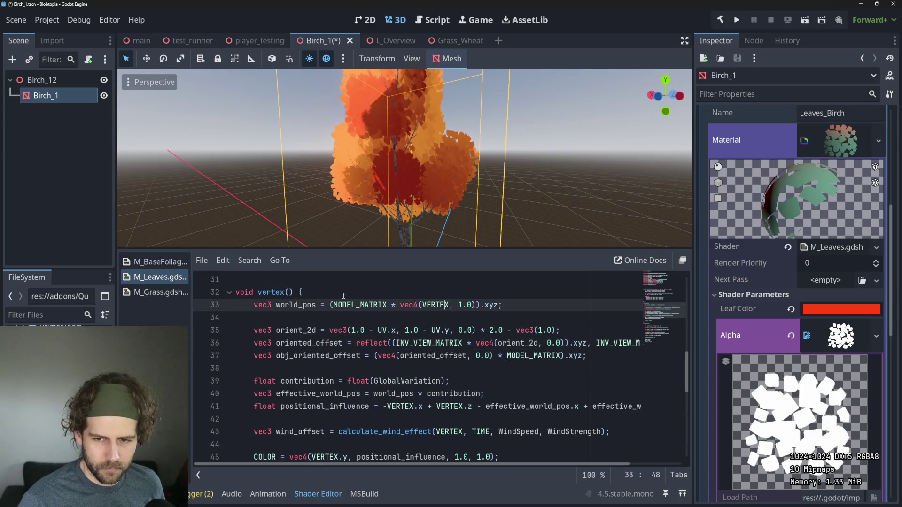
double_click(296, 304)
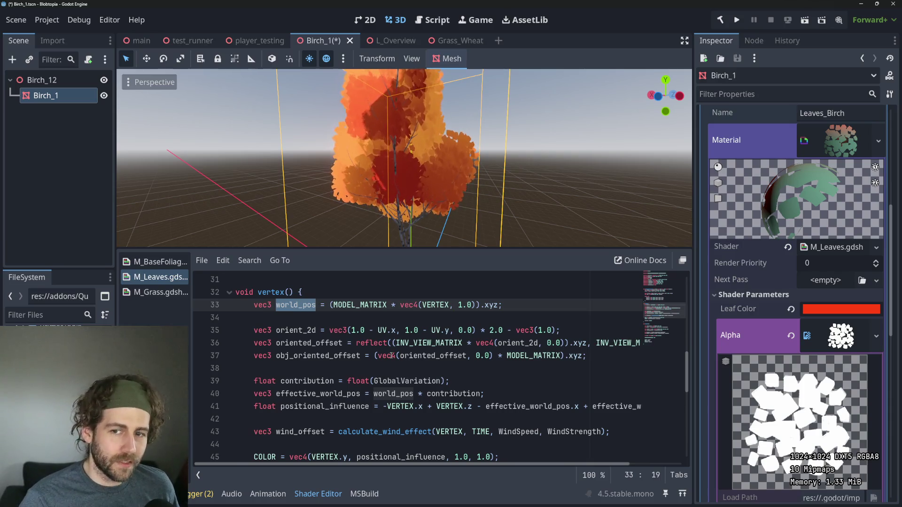
scroll(411, 179, up, 3)
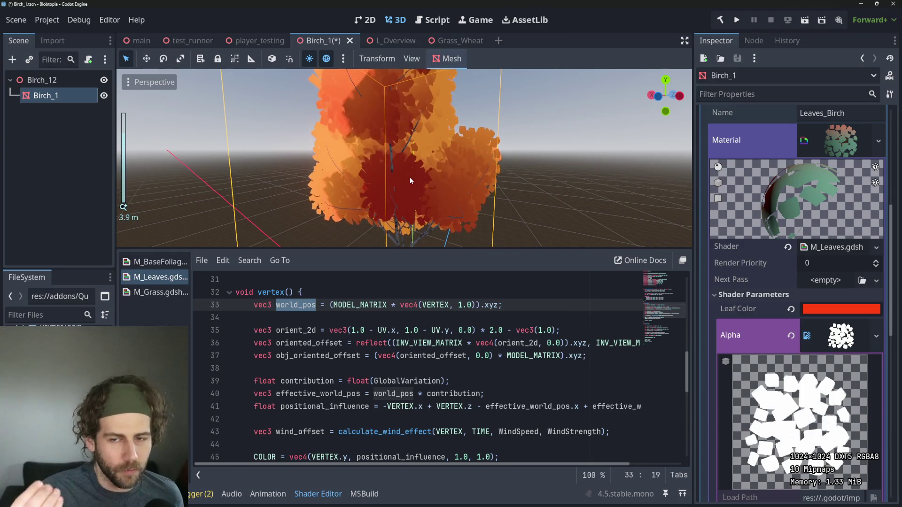
scroll(544, 377, down, 1)
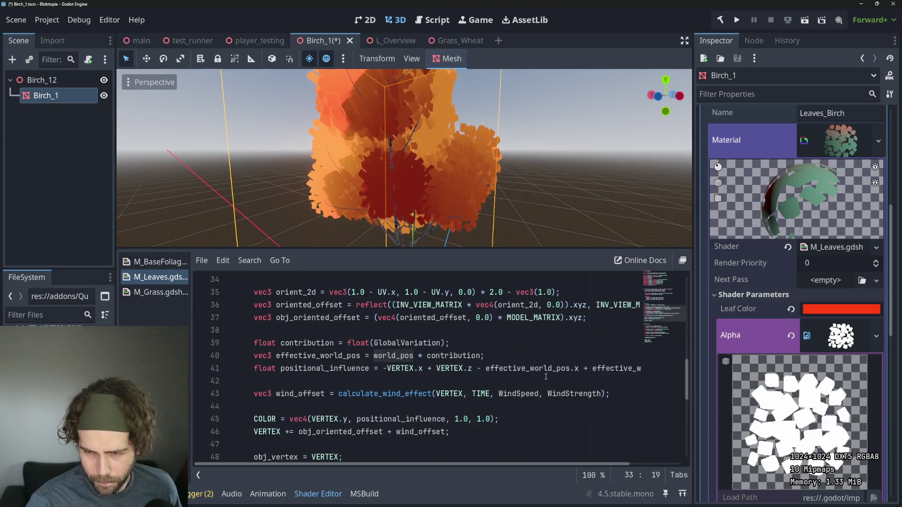
scroll(544, 377, up, 1)
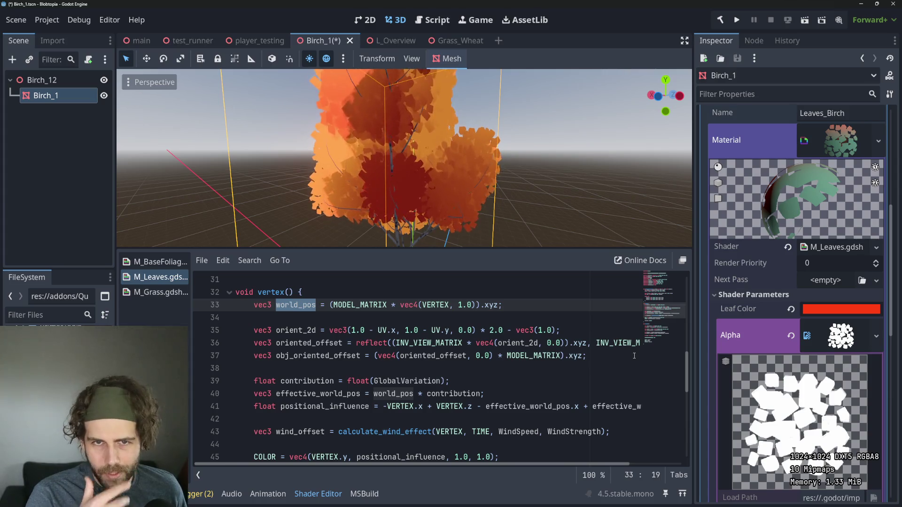
click(383, 41)
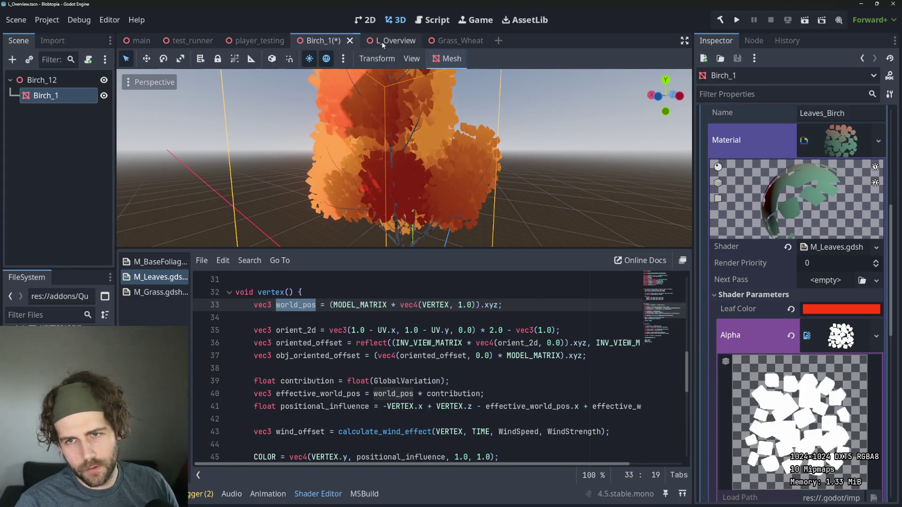
Zoom and enlarge the 3D view of the L_Overview scene
scroll(399, 193, down, 5)
scroll(400, 192, down, 2)
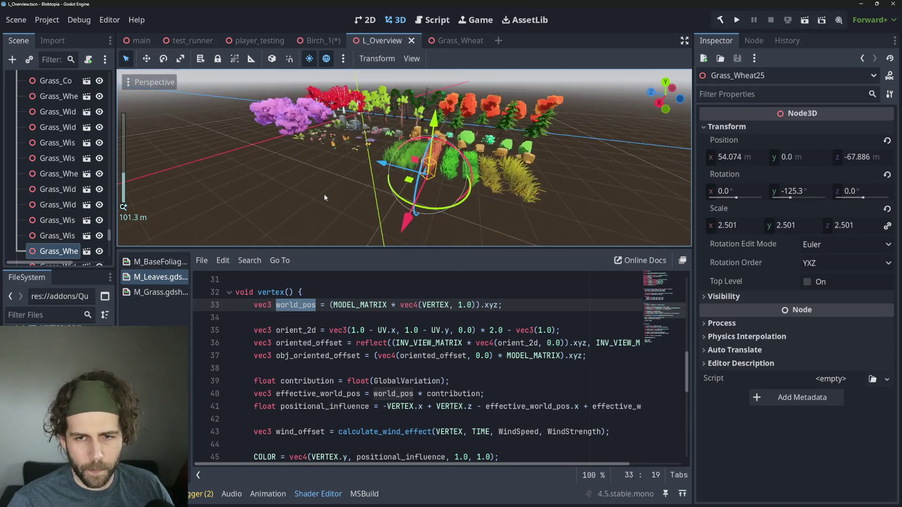
drag(445, 249, 445, 323)
scroll(445, 301, up, 2)
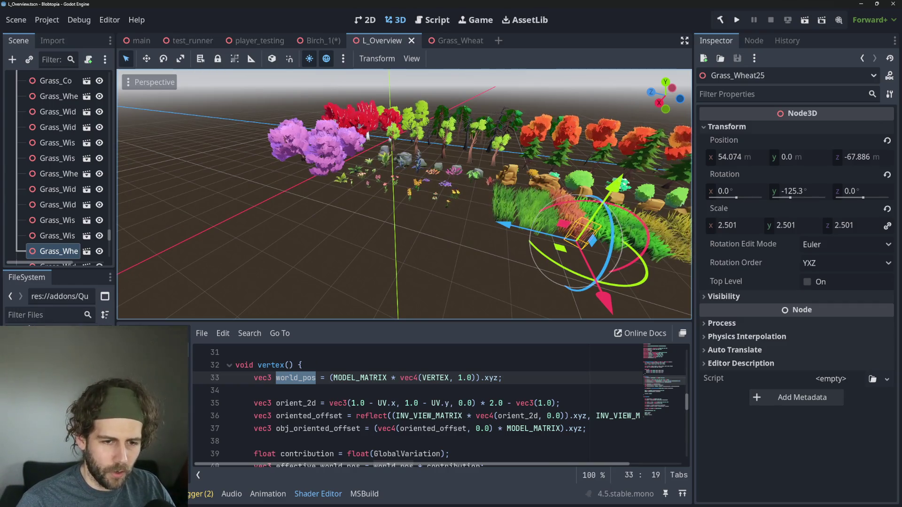
Filter the FileSystem panel for 'mango tree', widening the side panels
click(30, 321)
text(mango)
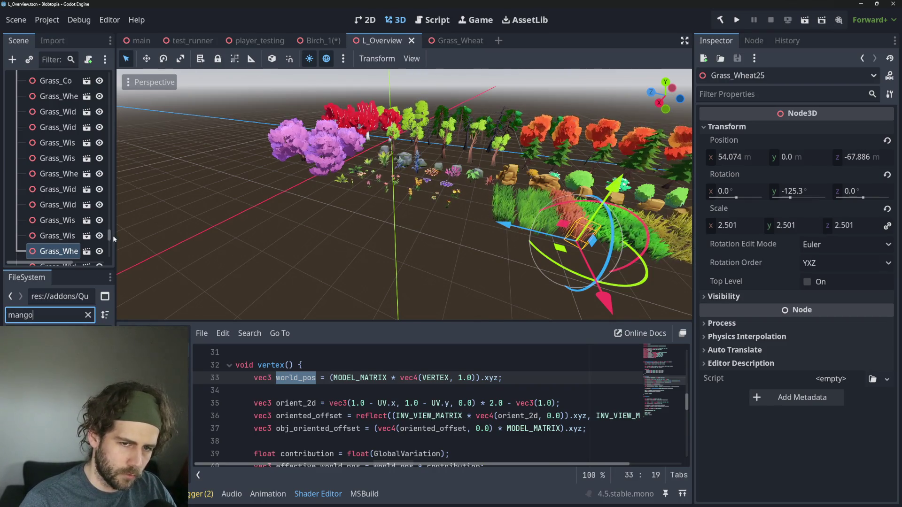
drag(113, 244, 165, 244)
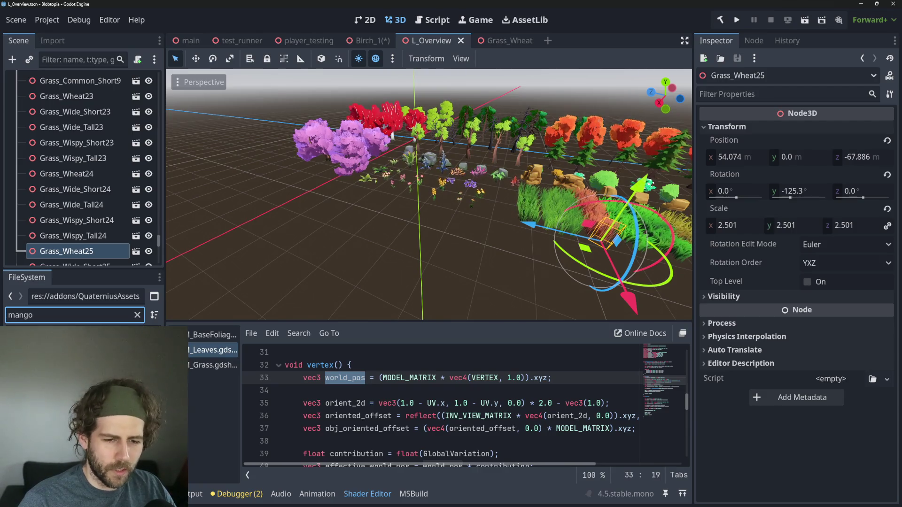
key(Escape)
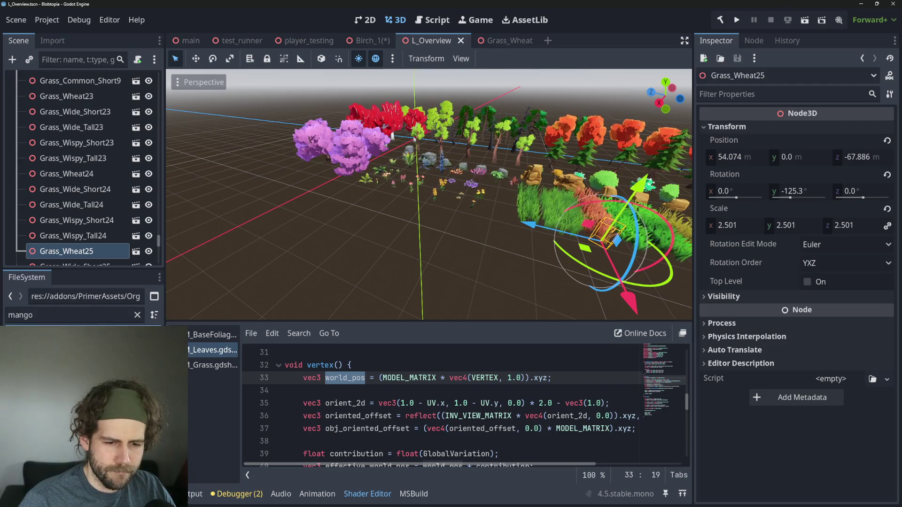
click(96, 316)
text(tree)
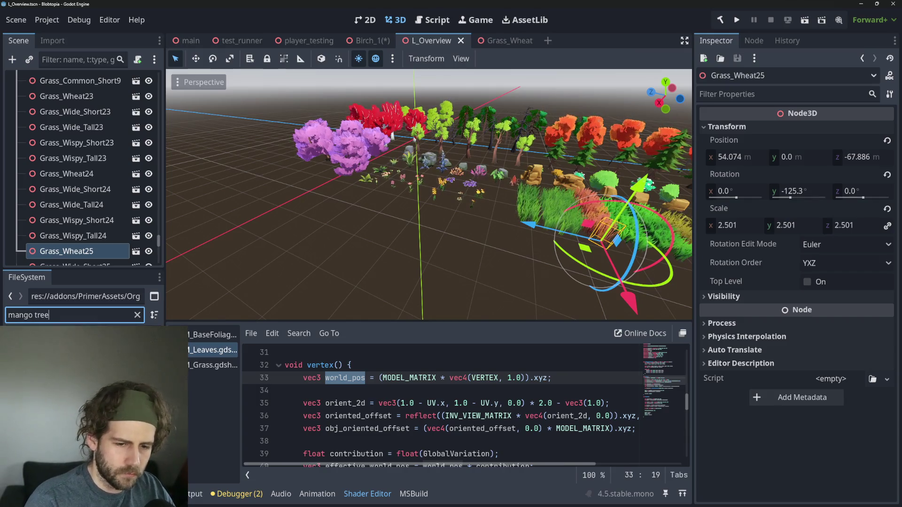
key(Return)
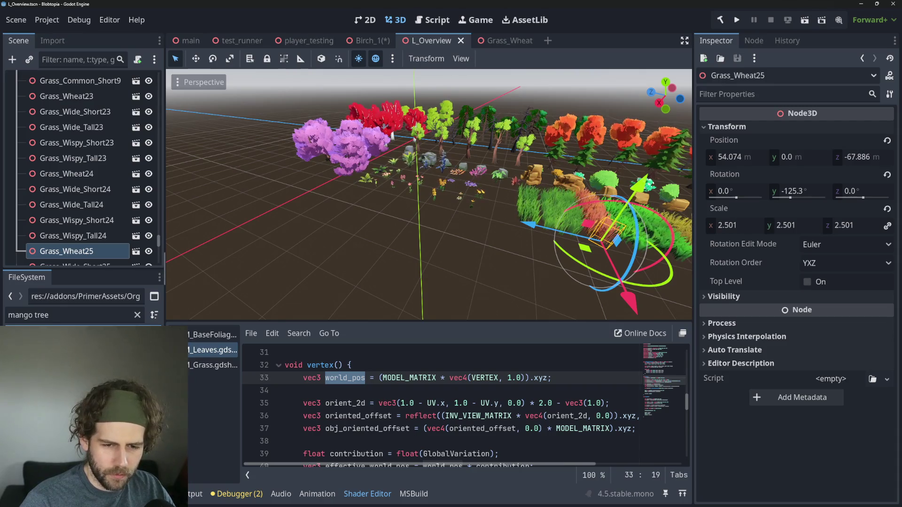
Drag mango_tree_medium.tscn into the 3D viewport and select the new mango tree medium node
drag(164, 445, 222, 445)
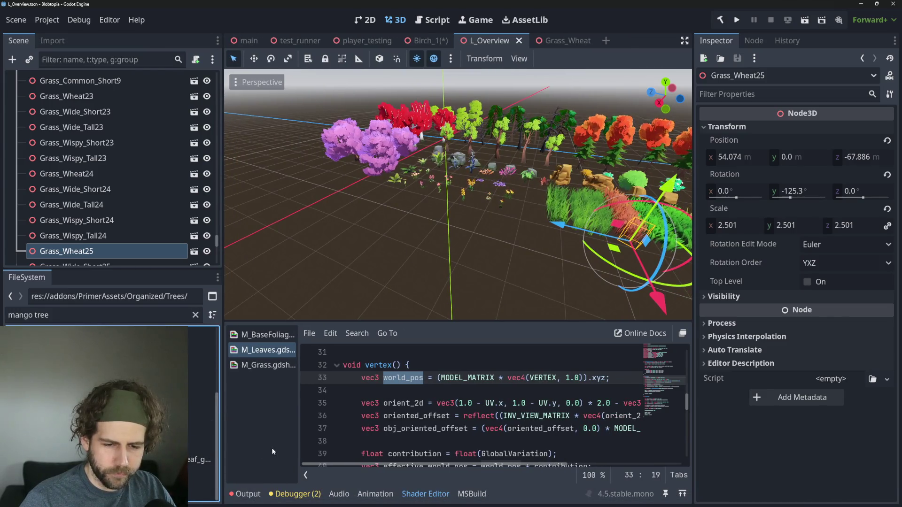
mouse_move(202, 492)
mouse_down()
mouse_move(216, 404)
mouse_move(442, 254)
mouse_up()
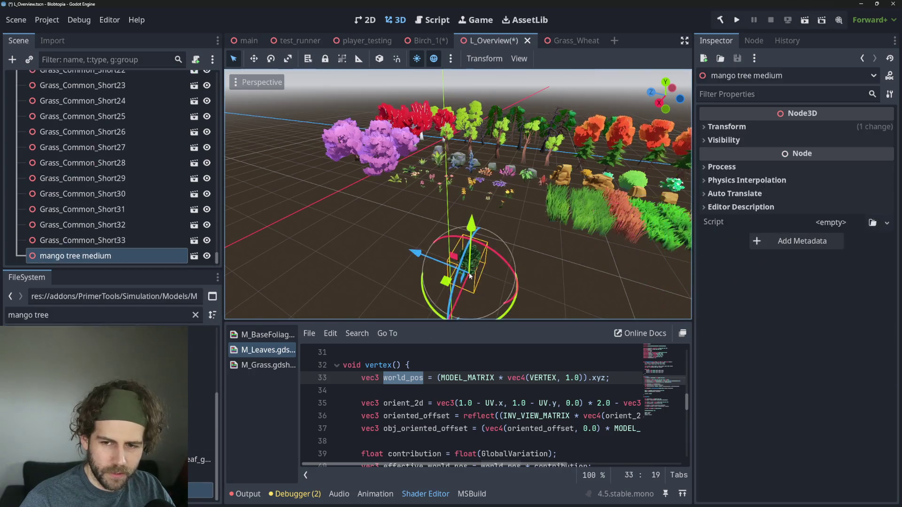
scroll(513, 244, down, 5)
scroll(508, 252, up, 10)
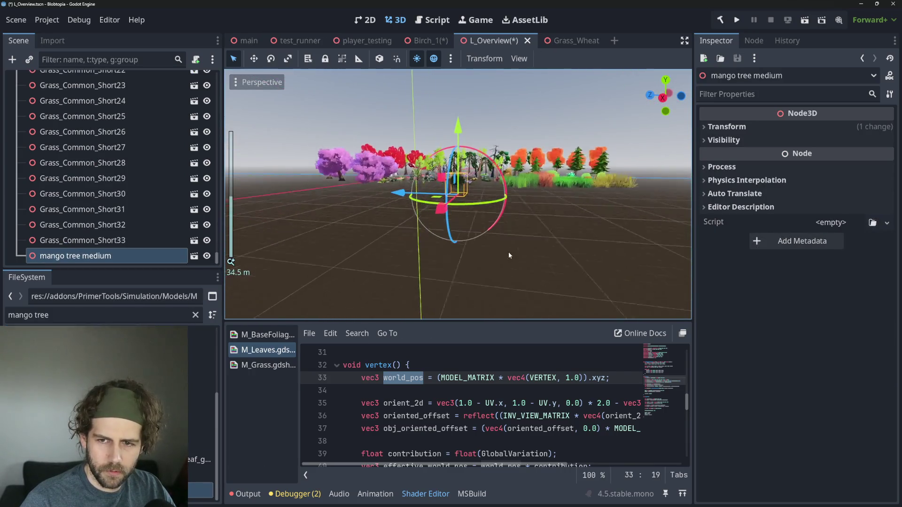
scroll(492, 215, up, 3)
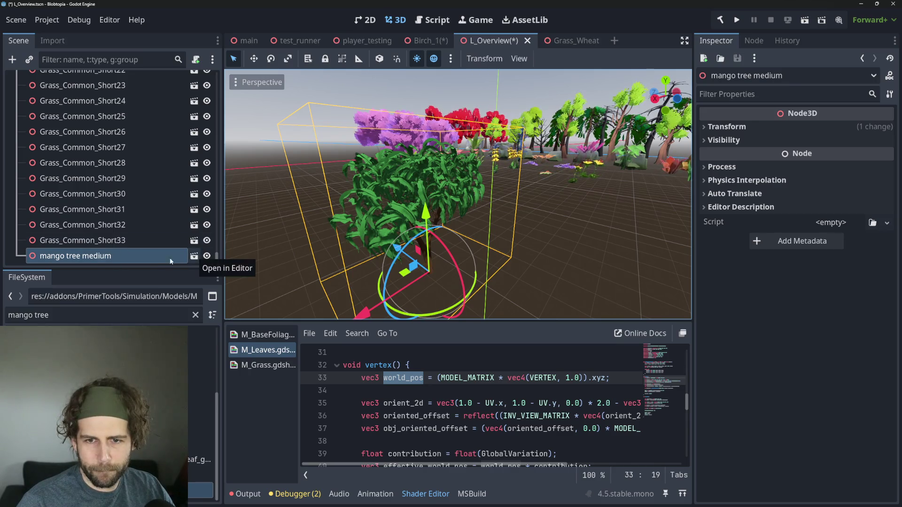
click(119, 242)
click(117, 253)
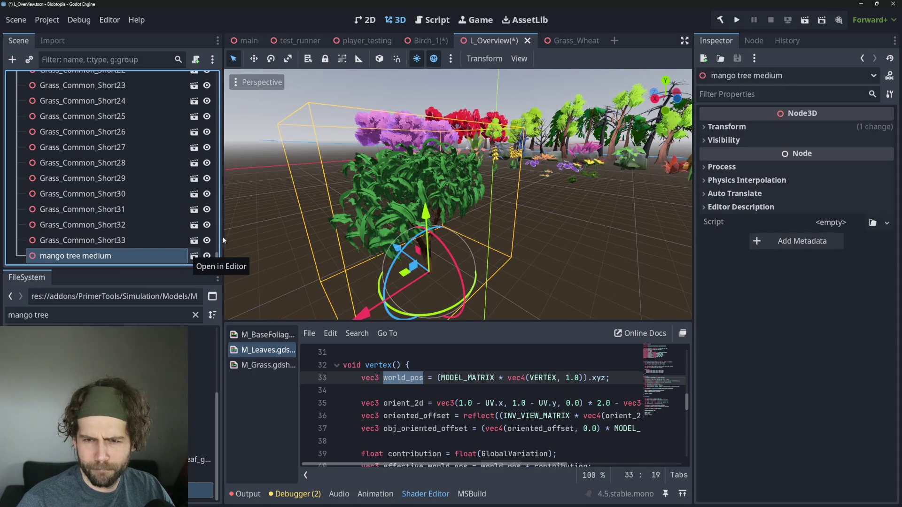
right_click(134, 257)
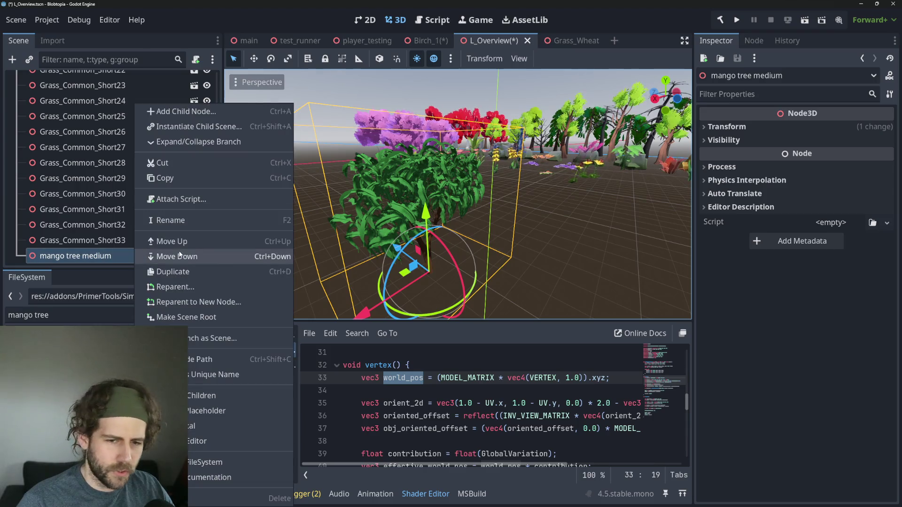
Make the mango tree instance local and inspect its branches, leaves and trunk nodes
click(197, 426)
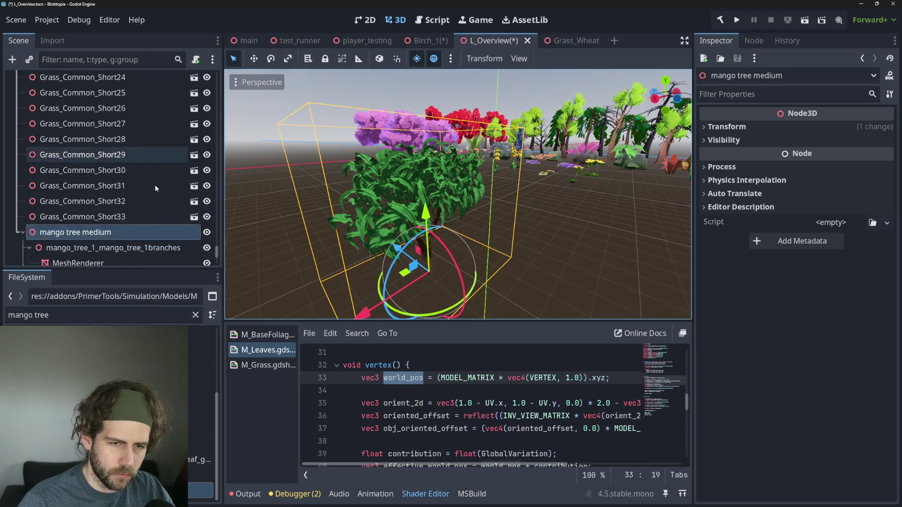
scroll(155, 189, down, 3)
scroll(123, 151, up, 1)
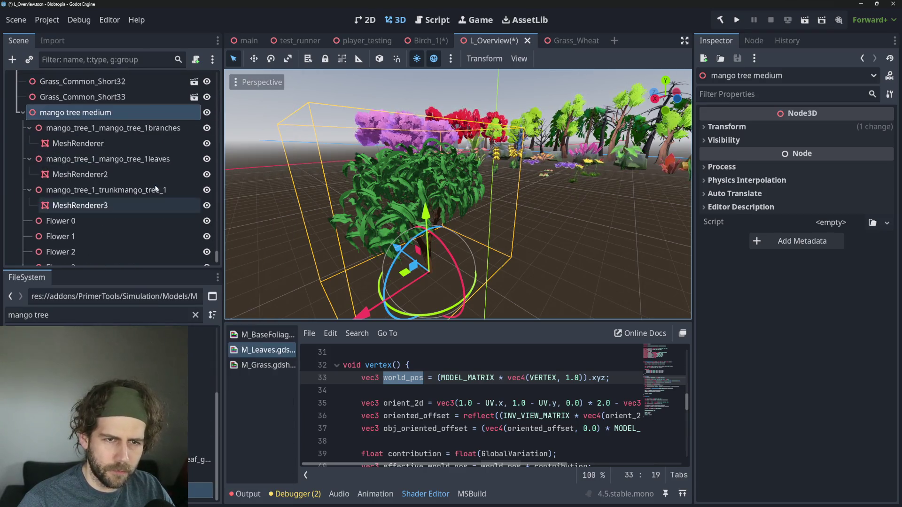
click(109, 129)
click(109, 160)
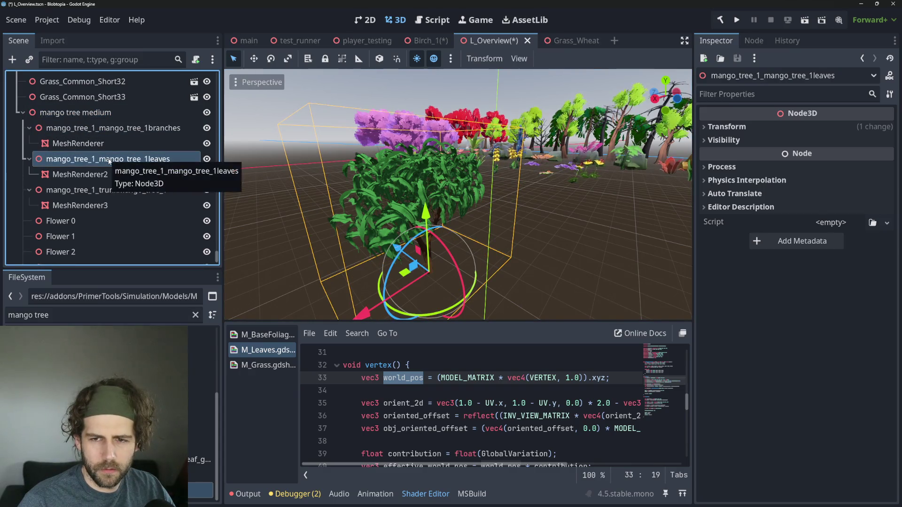
click(101, 191)
click(116, 159)
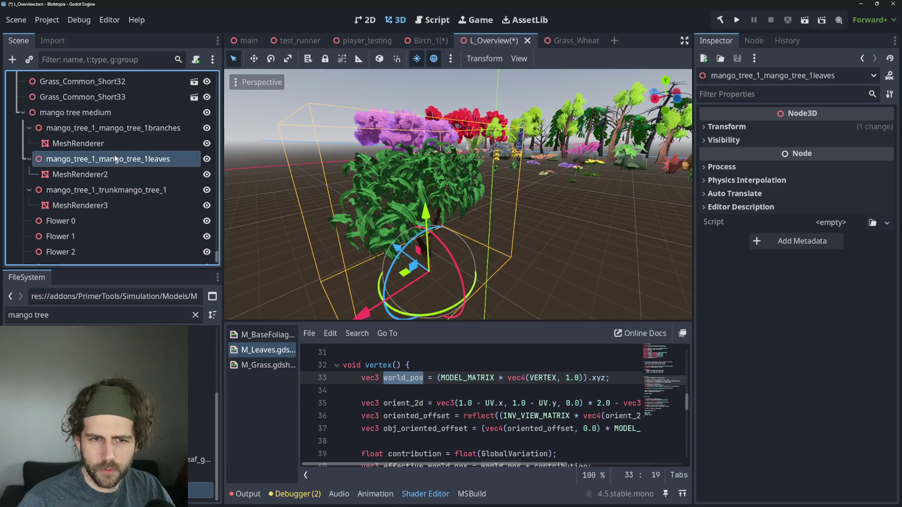
Frame and orbit around the mango tree, then select the leaves' MeshRenderer2
key(f)
scroll(430, 224, down, 3)
scroll(512, 247, up, 3)
mouse_move(512, 247)
mouse_down()
mouse_move(452, 277)
mouse_move(432, 203)
mouse_up()
scroll(433, 203, up, 3)
drag(483, 221, 443, 214)
scroll(444, 214, up, 3)
scroll(445, 216, down, 3)
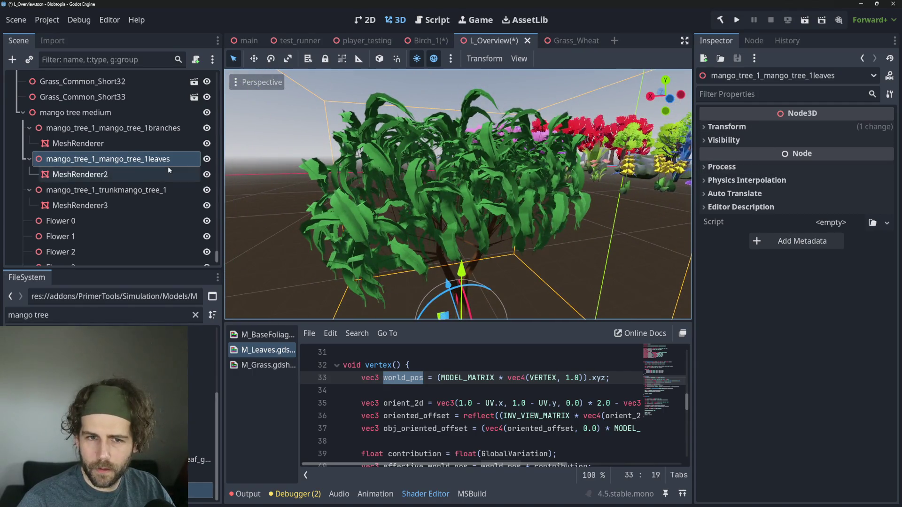
click(131, 176)
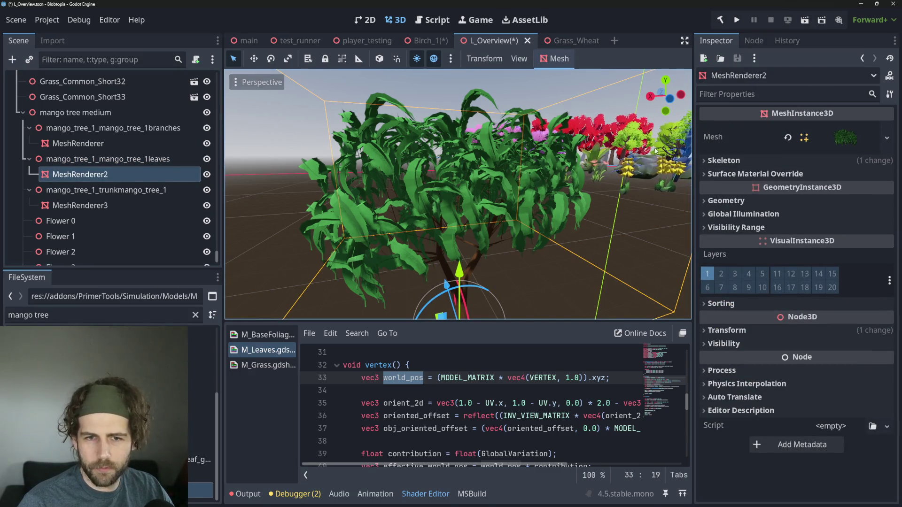
Expand MeshRenderer2's skeleton settings and its leaves Mesh resource properties
click(779, 162)
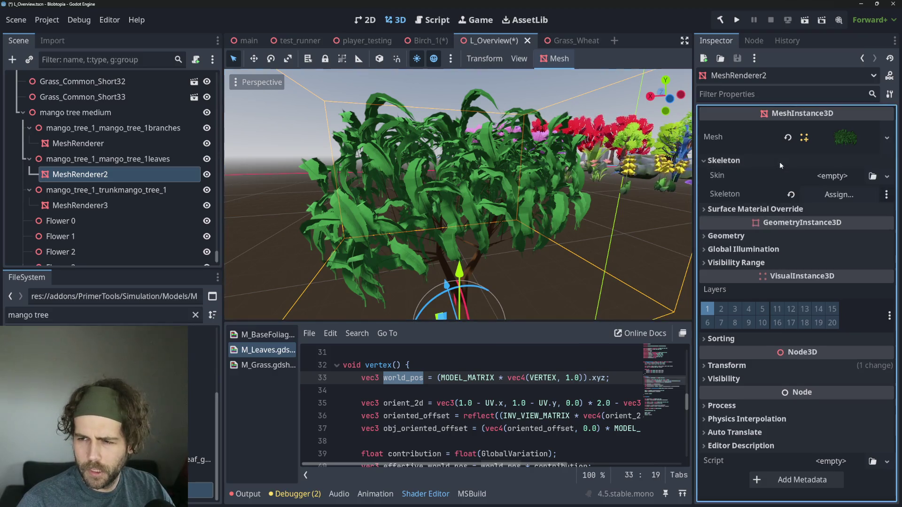
click(780, 162)
click(783, 159)
click(783, 160)
click(798, 161)
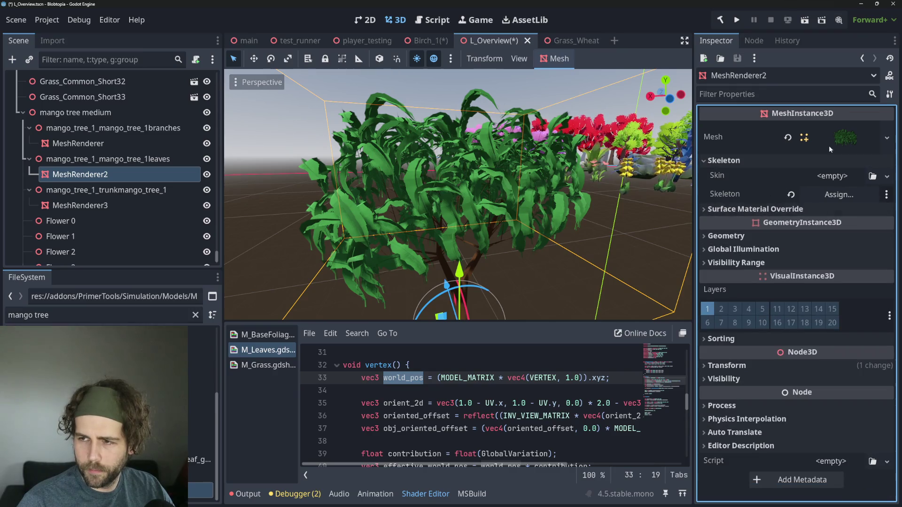
click(813, 149)
scroll(765, 233, down, 3)
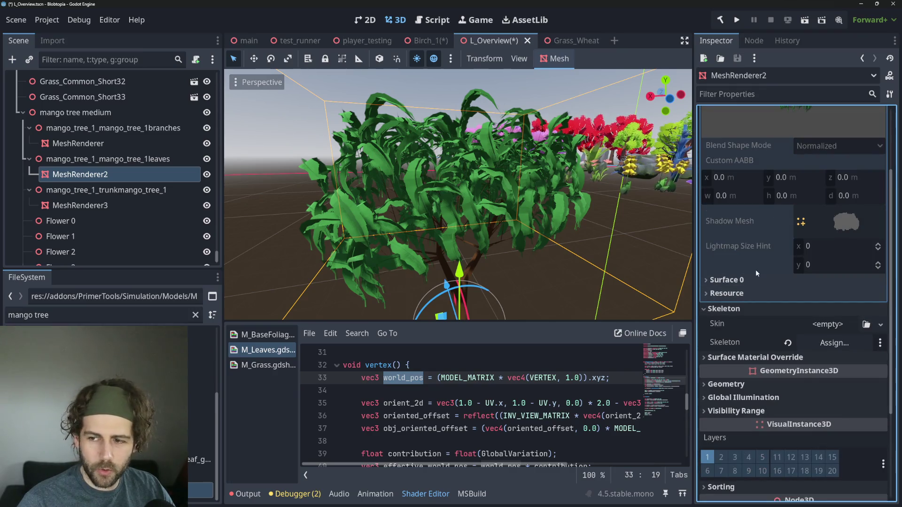
Expand Surface 0 and its mangotree_1_leaves material in the Inspector
click(747, 279)
scroll(769, 281, up, 3)
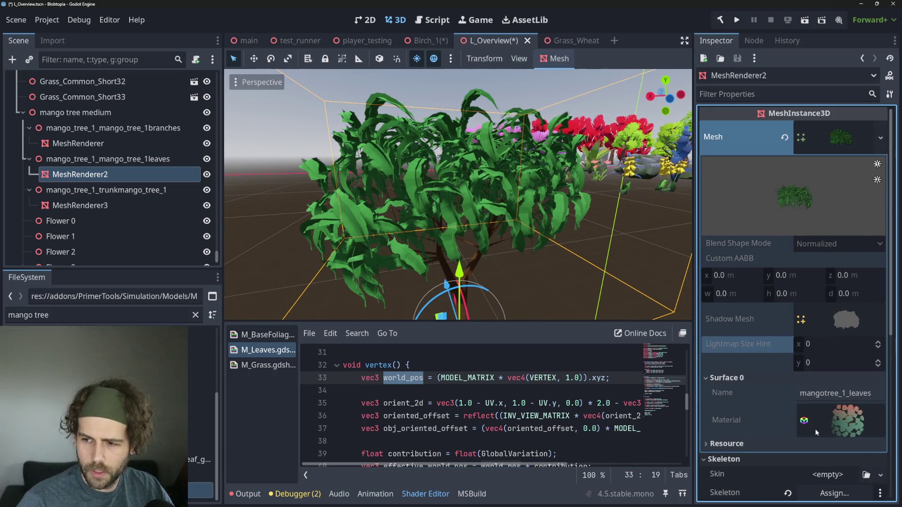
click(850, 413)
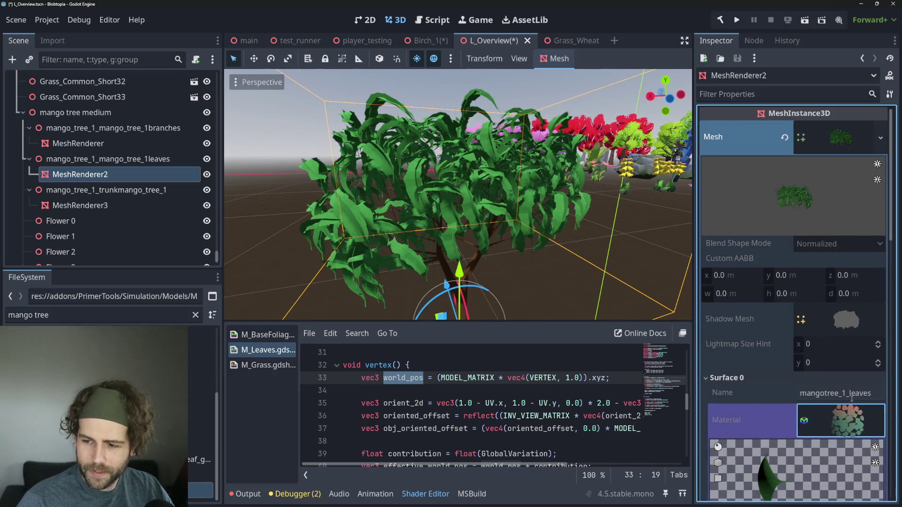
scroll(848, 383, down, 3)
click(845, 270)
click(860, 271)
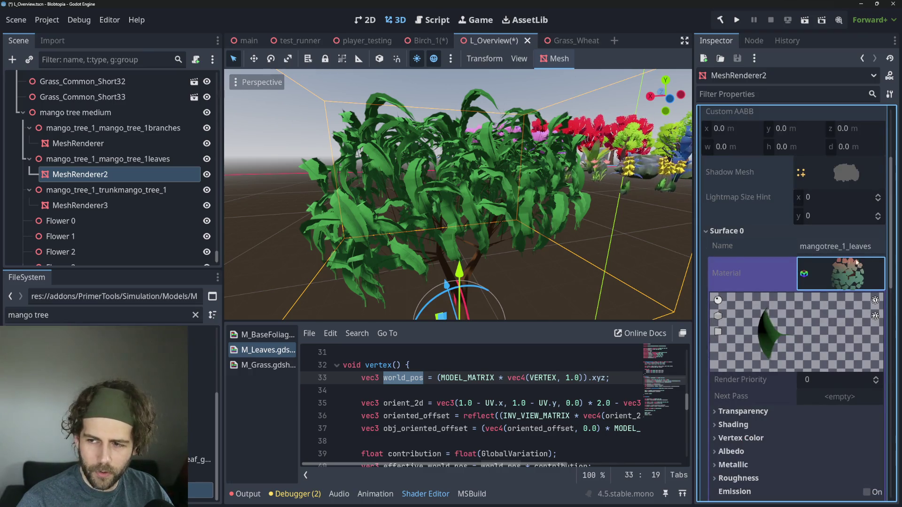
Rotate the material preview face-on and reveal the green albedo colour and leaf texture
drag(755, 352, 825, 331)
scroll(822, 327, down, 3)
scroll(813, 236, up, 1)
mouse_move(813, 236)
mouse_down()
mouse_move(818, 230)
mouse_move(808, 254)
mouse_up()
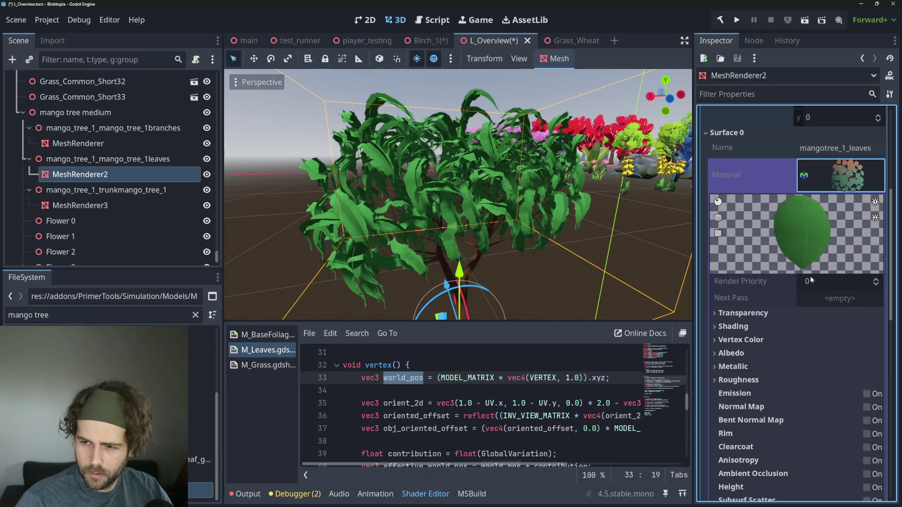
click(753, 351)
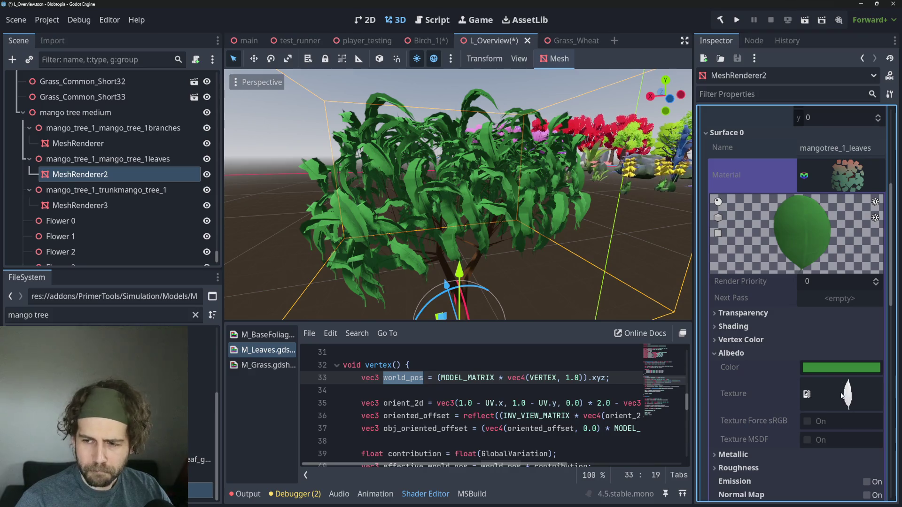
scroll(873, 197, up, 5)
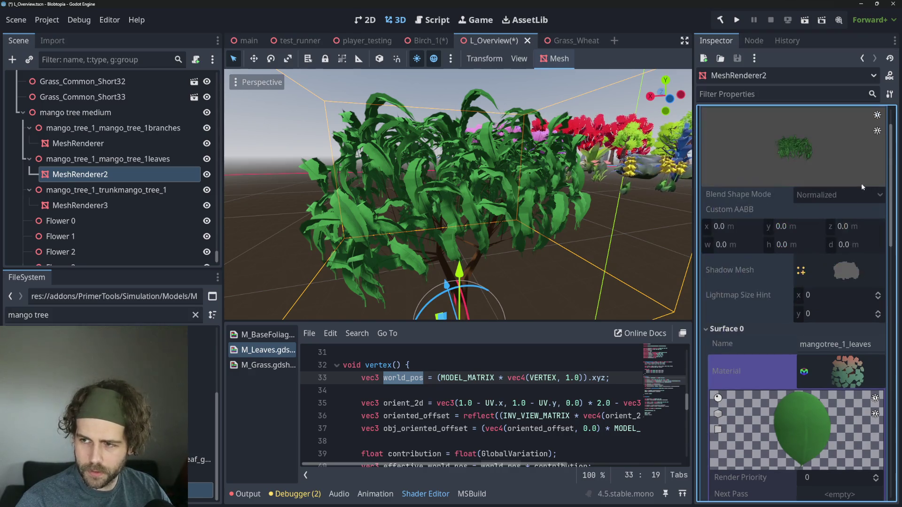
click(882, 139)
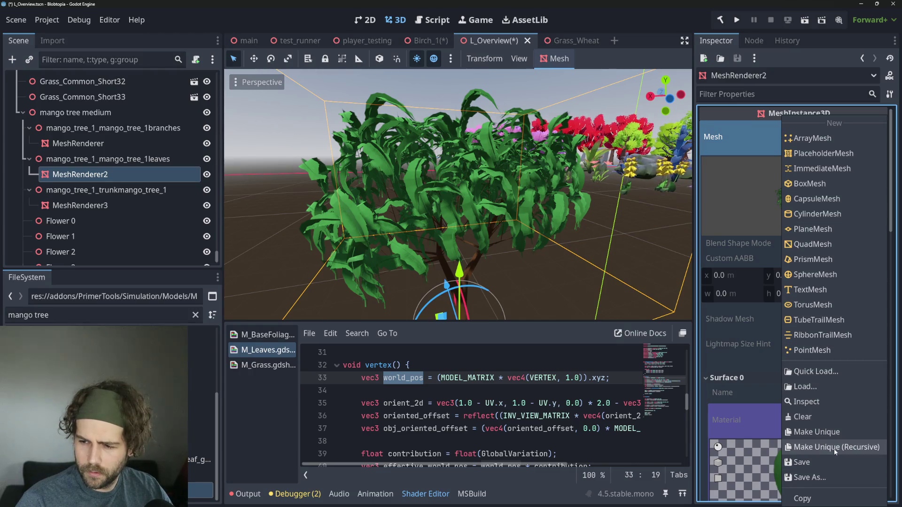
Make the leaves mesh and its surface material unique to this mango tree
click(838, 432)
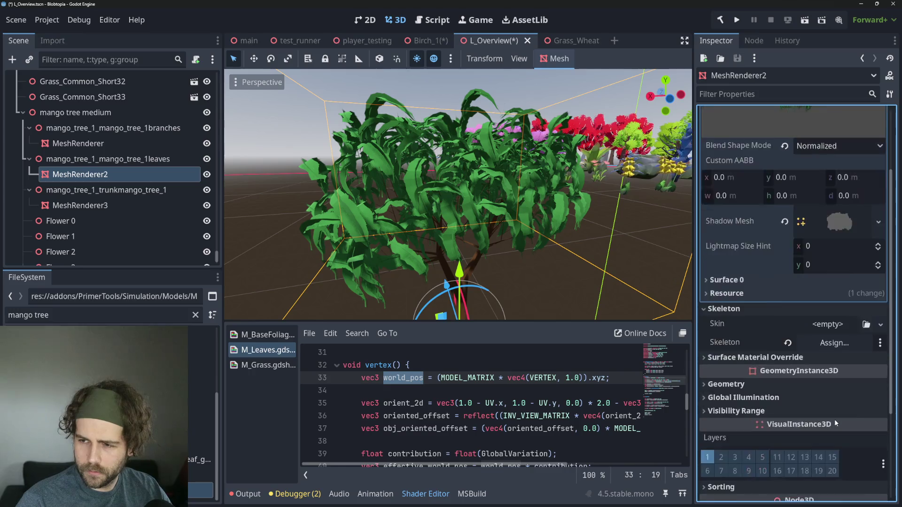
click(757, 379)
scroll(762, 388, down, 2)
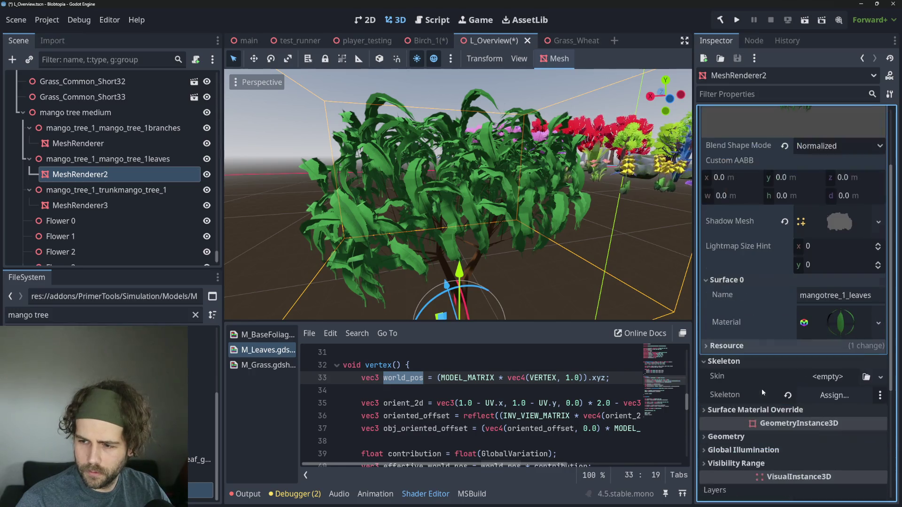
click(832, 323)
scroll(832, 338, down, 3)
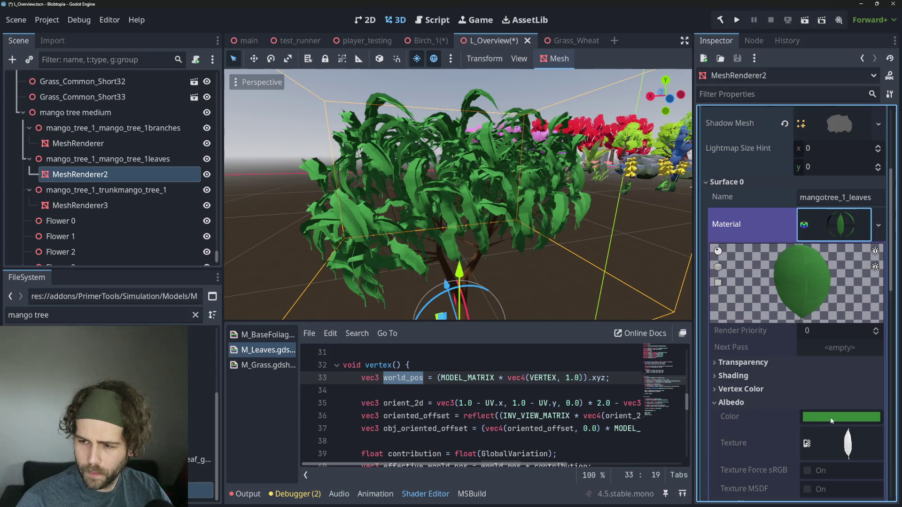
click(879, 224)
click(819, 378)
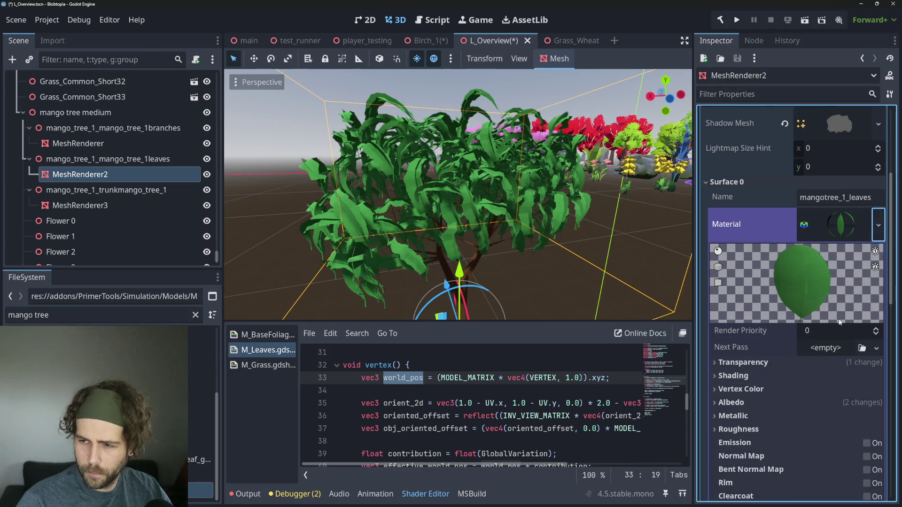
Change the leaves' albedo colour to teal (1e7d8c)
click(758, 363)
click(758, 363)
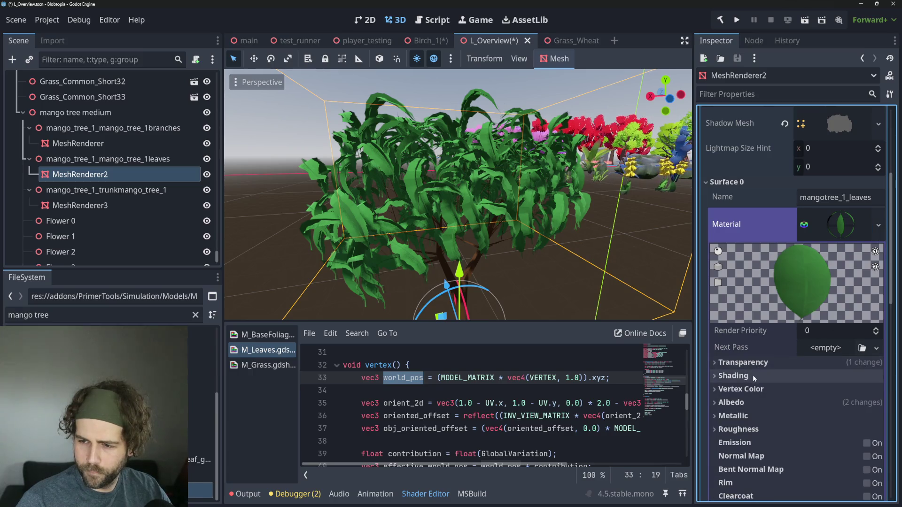
click(750, 402)
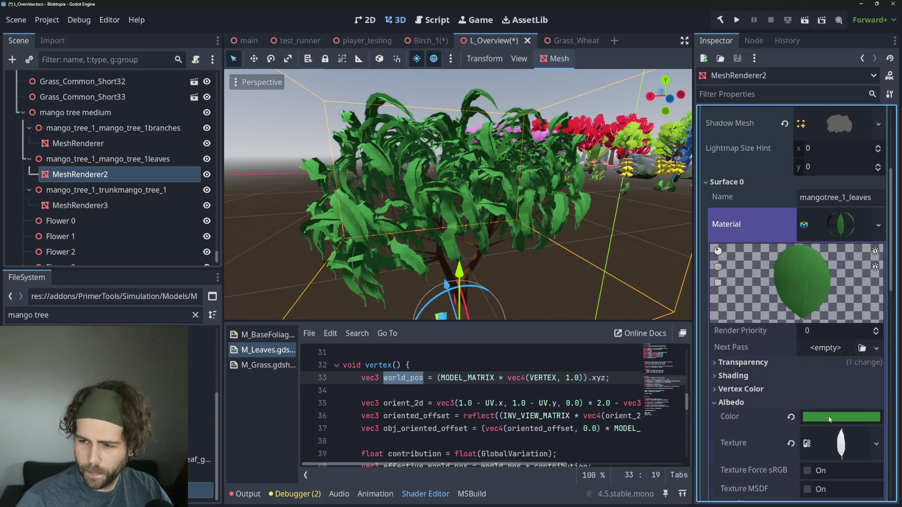
click(829, 418)
mouse_move(789, 173)
mouse_down()
mouse_move(846, 113)
mouse_move(865, 131)
mouse_move(872, 155)
mouse_move(783, 140)
mouse_move(764, 124)
mouse_up()
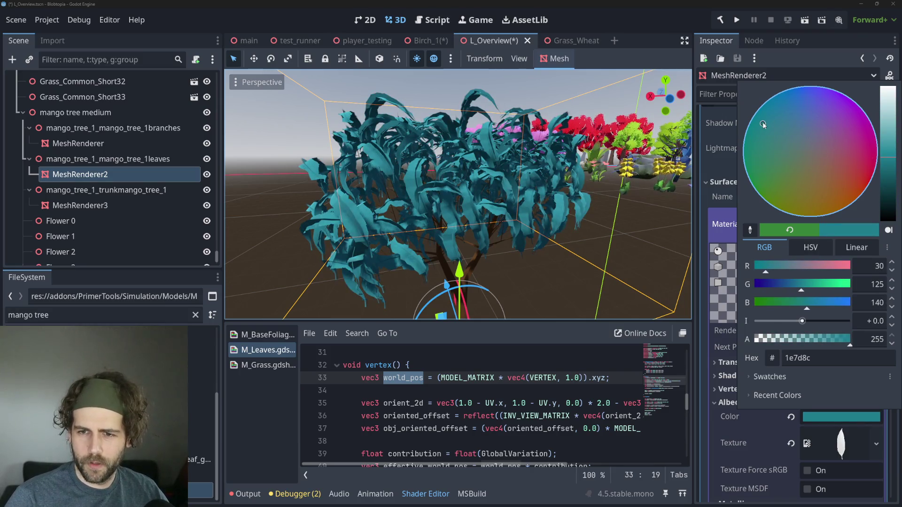
click(591, 204)
scroll(495, 281, down, 3)
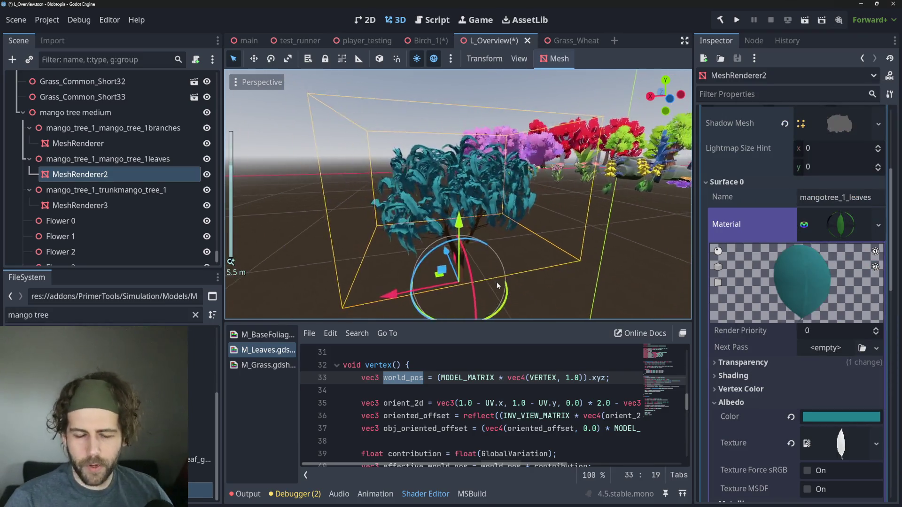
scroll(496, 269, up, 2)
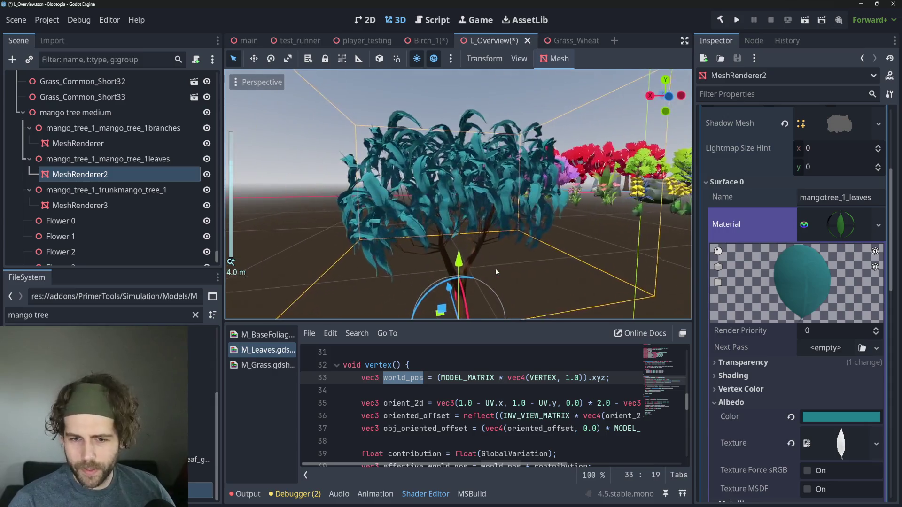
scroll(495, 269, down, 1)
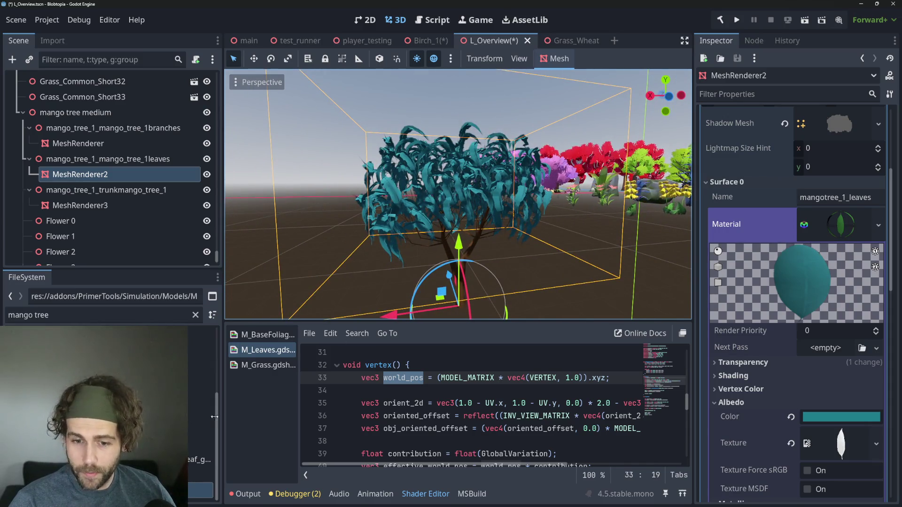
click(108, 315)
Find the M_Leaves material and assign it to the leaves' Surface 0 Material slot
key(BackSpace)
key(BackSpace)
key(BackSpace)
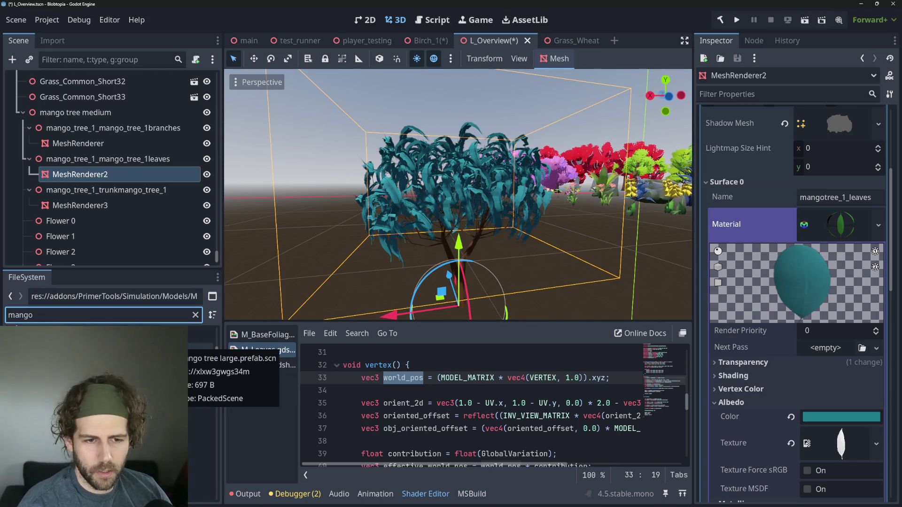
key(BackSpace)
key(BackSpace)
key(BackSpace)
text(M_lea)
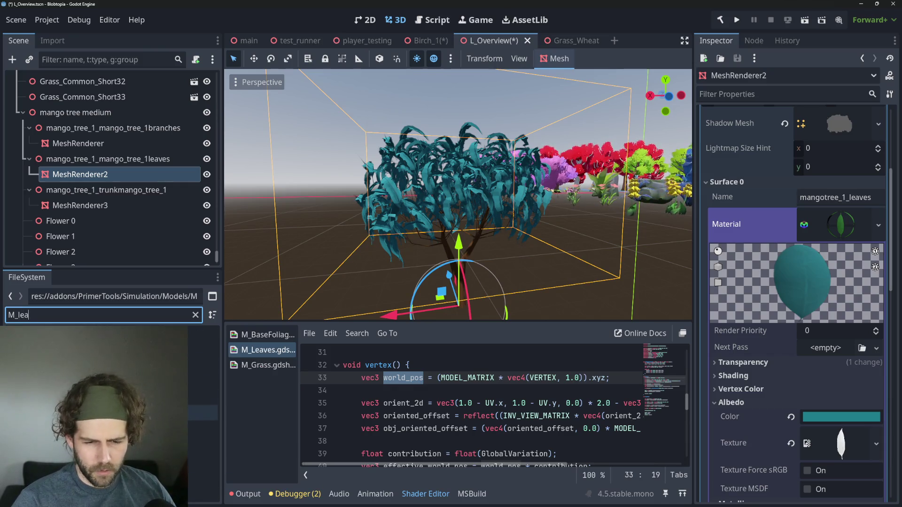
click(202, 444)
drag(202, 444, 841, 225)
Expand M_Leaves' shader parameters, showing Wind Speed 10.0 and Wind Strength 0.1, and check the lime-green tree
scroll(442, 228, up, 3)
mouse_move(441, 227)
mouse_down()
mouse_move(479, 241)
mouse_move(543, 238)
mouse_move(488, 207)
mouse_move(411, 227)
mouse_move(416, 113)
mouse_up()
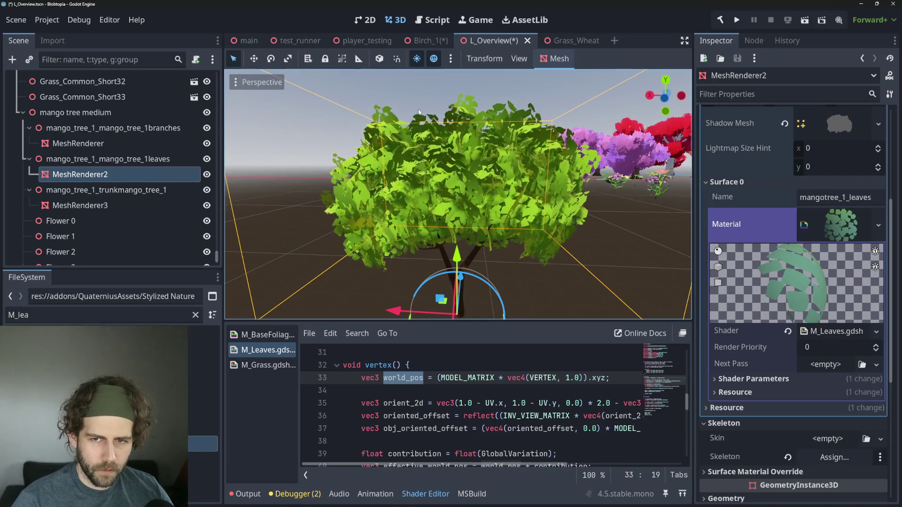
drag(397, 201, 625, 238)
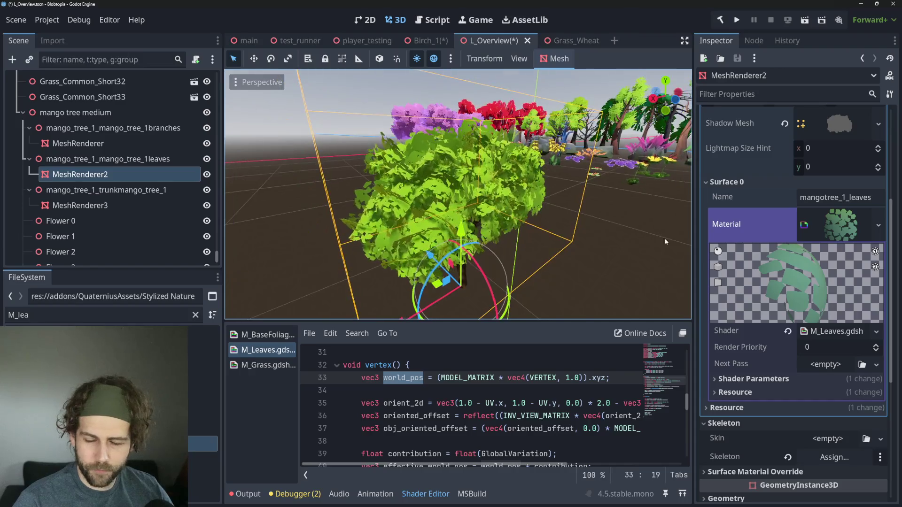
click(854, 222)
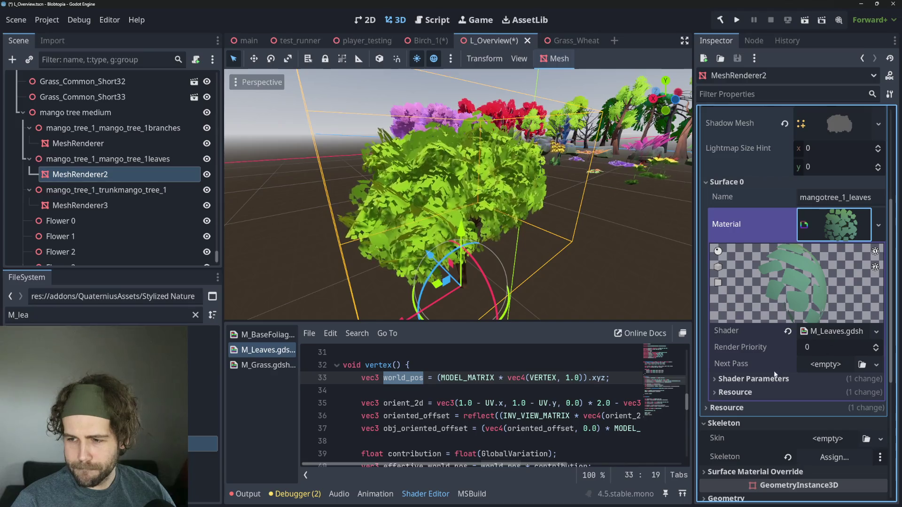
click(766, 380)
scroll(780, 367, down, 2)
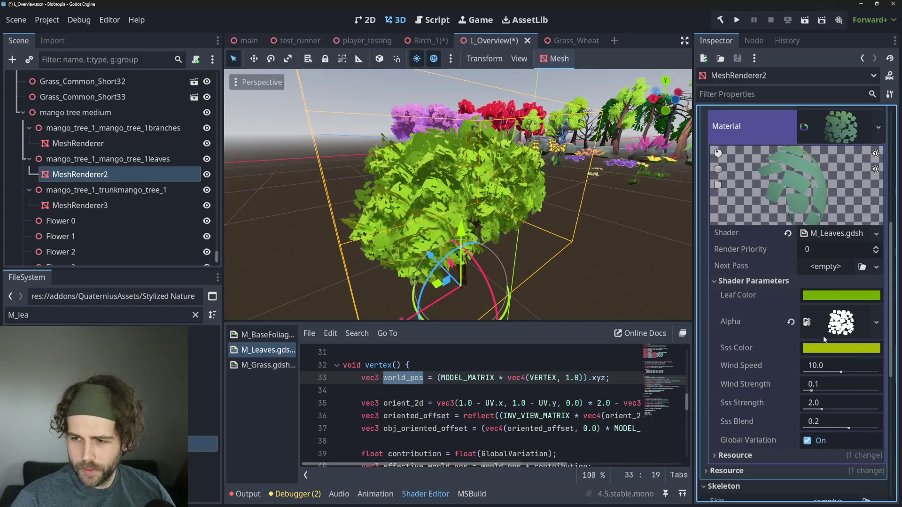
click(196, 315)
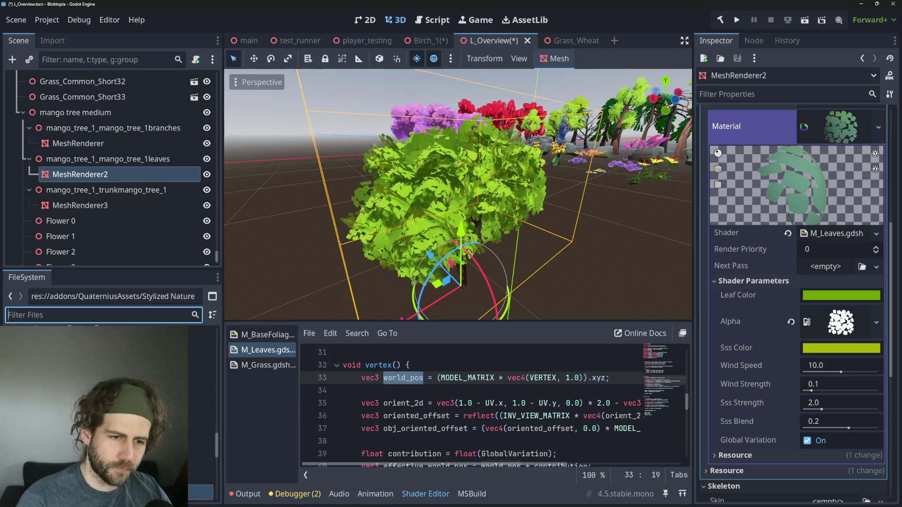
Use the mango leaf PNG as M_Leaves' Alpha parameter, then check the slender leaf canopy
text(mango l)
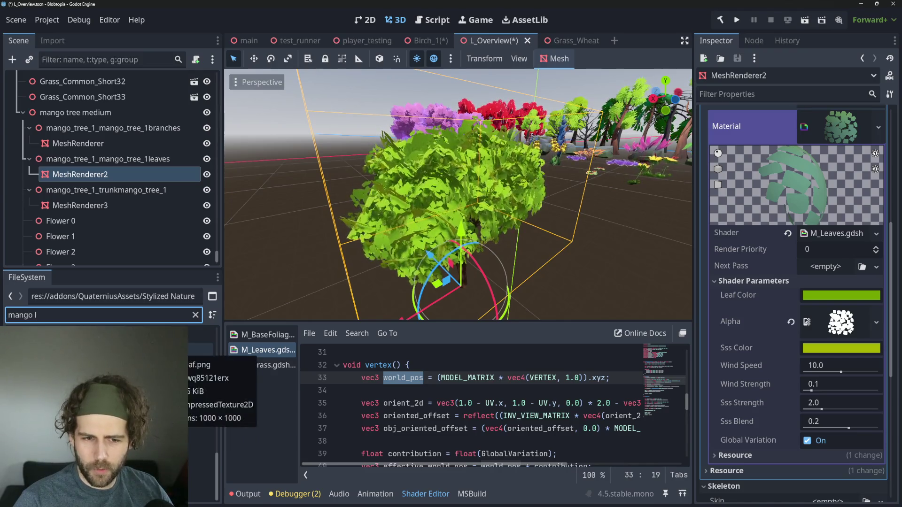
click(202, 351)
drag(282, 358, 841, 322)
mouse_move(470, 197)
mouse_down()
mouse_move(387, 218)
mouse_move(425, 175)
mouse_move(450, 208)
mouse_move(444, 226)
mouse_up()
scroll(442, 233, up, 5)
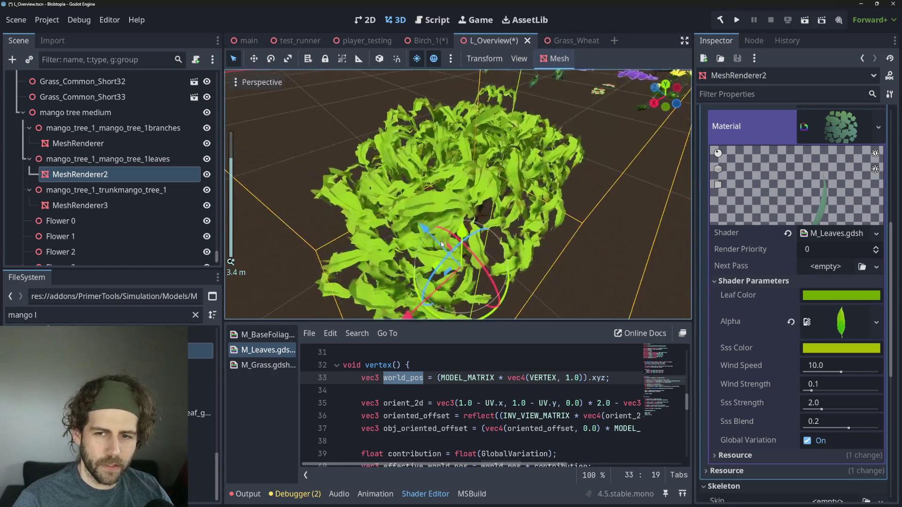
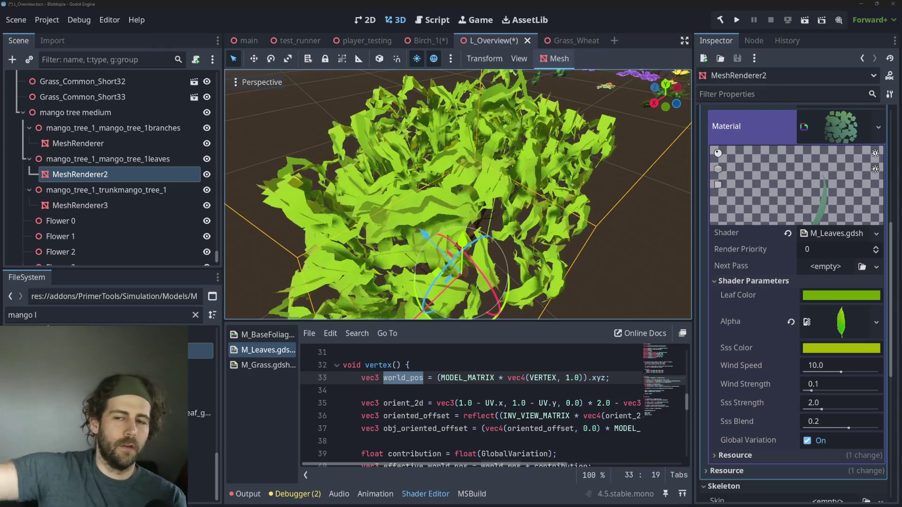
Orbit and zoom across the tree line, then center the view on the mango leaves mesh
scroll(512, 141, down, 6)
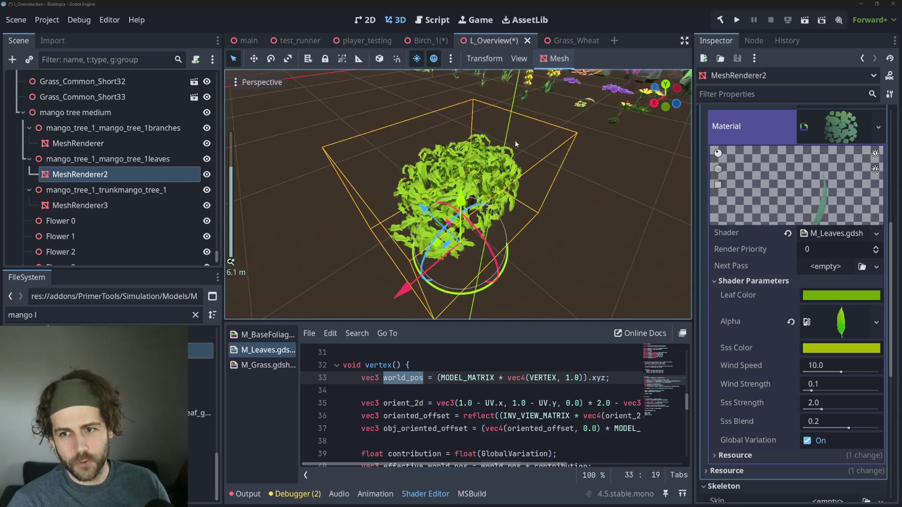
mouse_move(506, 140)
mouse_down()
mouse_move(483, 204)
mouse_move(565, 303)
mouse_move(473, 235)
mouse_move(397, 157)
mouse_up()
scroll(473, 235, down, 2)
scroll(472, 235, up, 10)
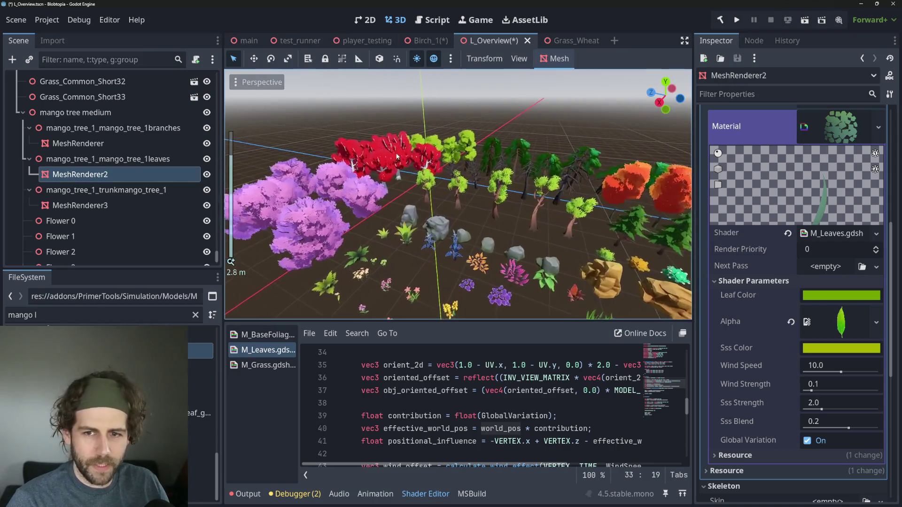
scroll(388, 122, up, 1)
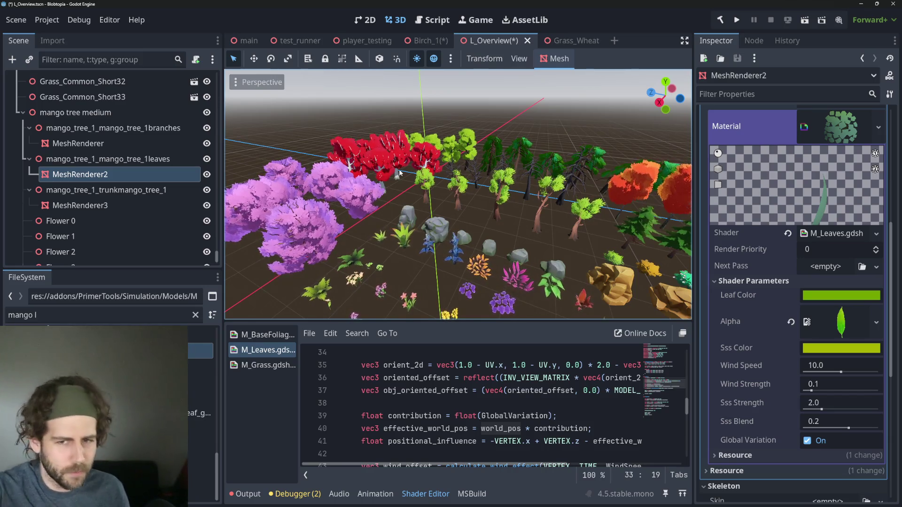
scroll(410, 213, up, 2)
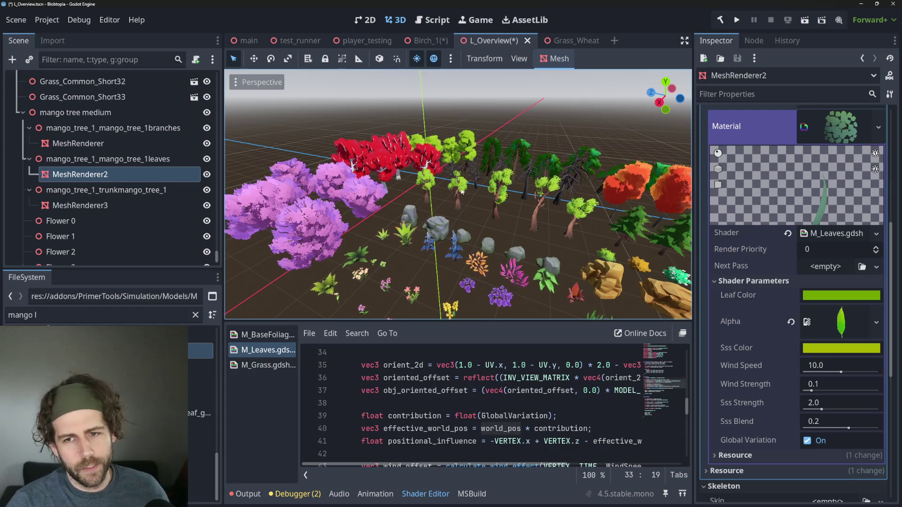
scroll(446, 238, down, 3)
scroll(446, 238, down, 3)
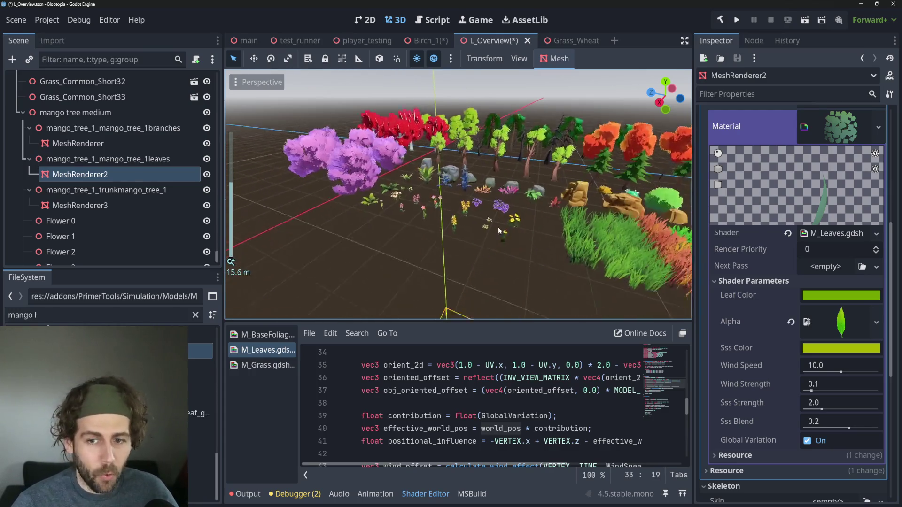
key(f)
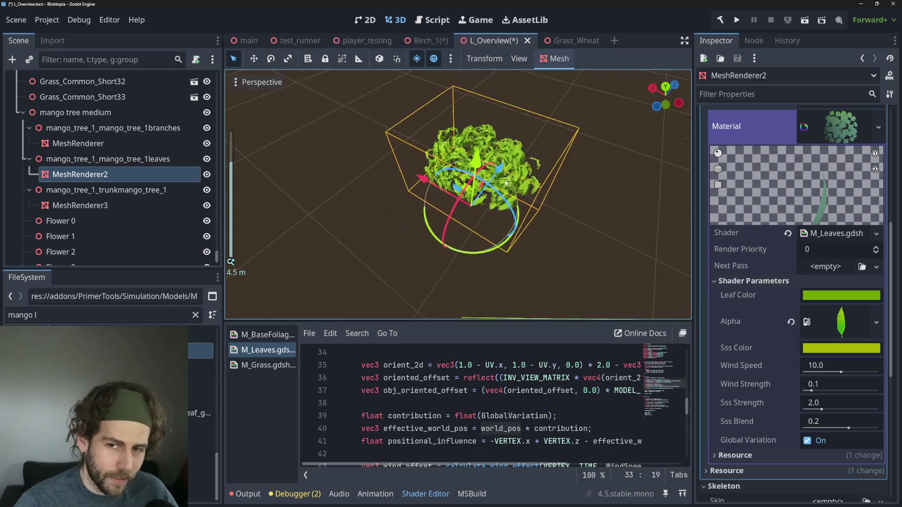
scroll(537, 217, up, 10)
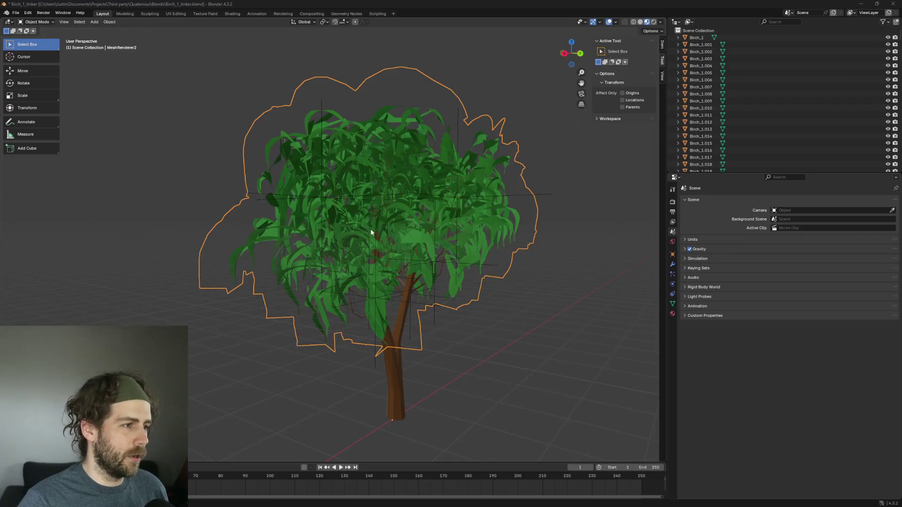
drag(371, 231, 345, 274)
scroll(348, 257, up, 5)
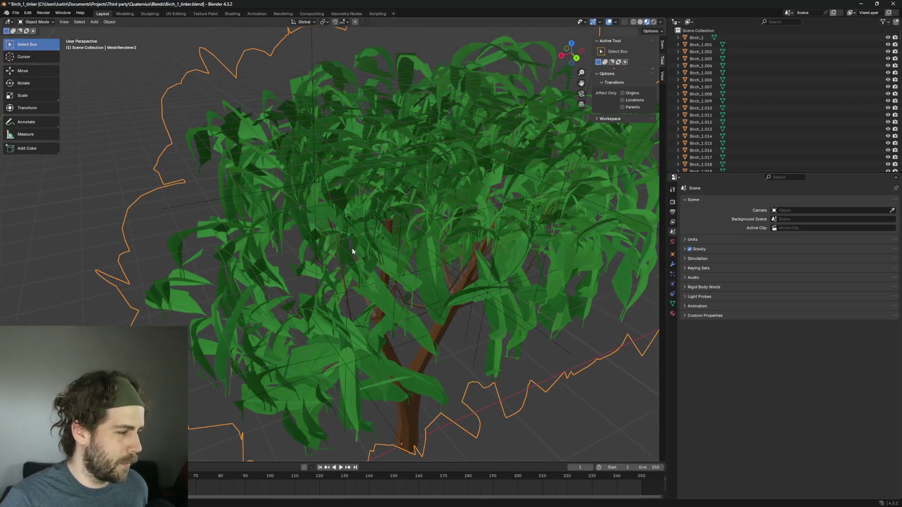
scroll(352, 252, down, 3)
key(Tab)
scroll(228, 130, down, 2)
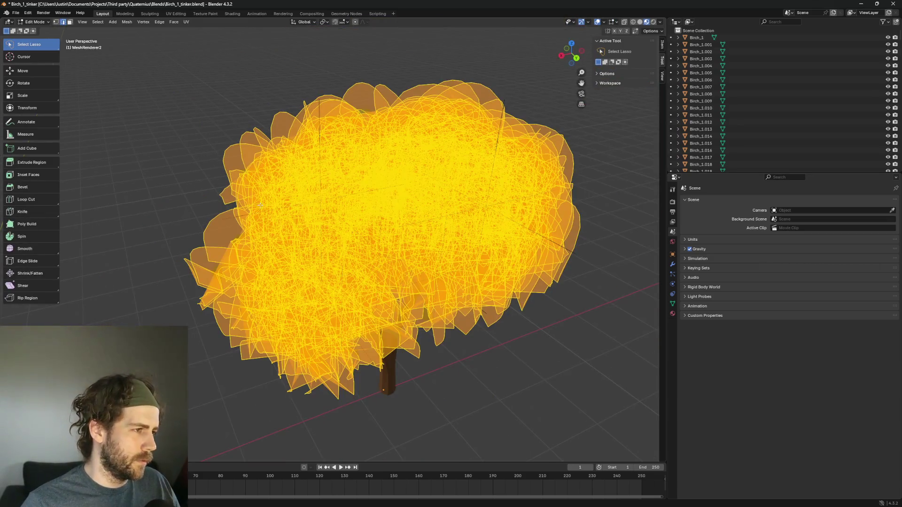
key(alt+a)
mouse_move(217, 176)
mouse_down()
mouse_move(187, 136)
mouse_move(181, 169)
mouse_move(163, 175)
mouse_move(216, 151)
mouse_move(147, 155)
mouse_move(164, 149)
mouse_up()
scroll(163, 145, up, 3)
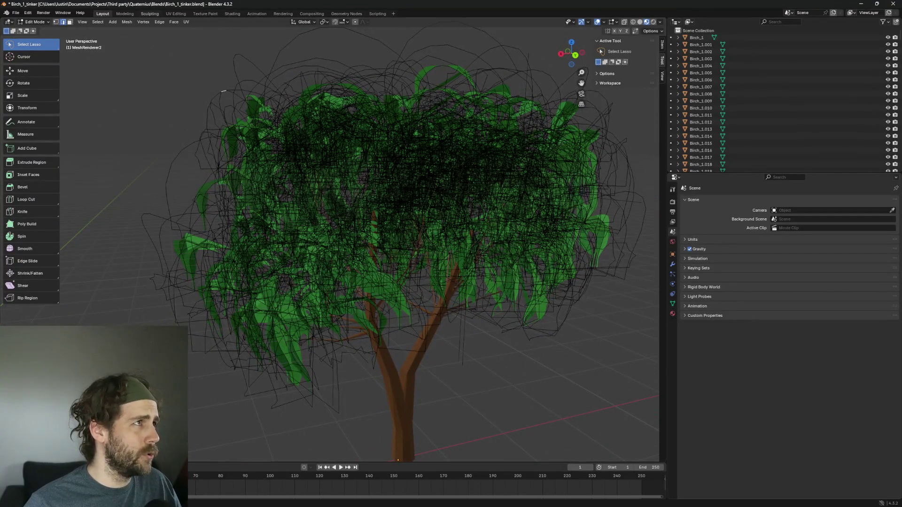
mouse_move(157, 191)
mouse_down()
mouse_move(183, 180)
mouse_move(226, 131)
mouse_up()
mouse_move(308, 132)
mouse_down()
mouse_move(244, 131)
mouse_move(191, 116)
mouse_move(222, 104)
mouse_move(230, 122)
mouse_up()
scroll(222, 106, down, 3)
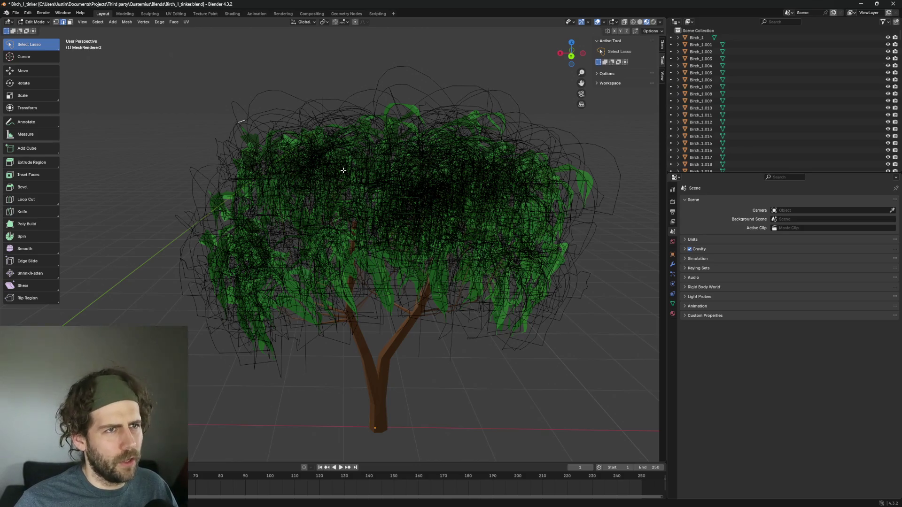
scroll(342, 169, up, 1)
scroll(342, 169, down, 2)
scroll(329, 181, up, 3)
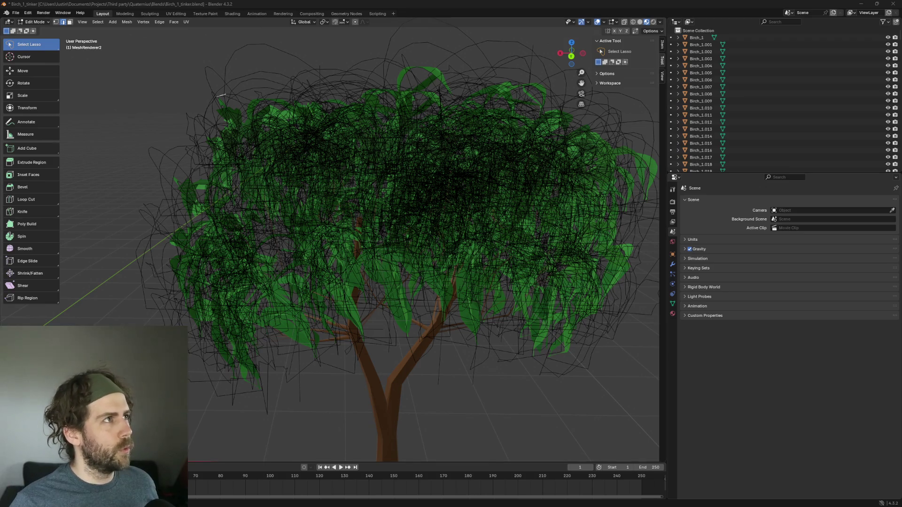
scroll(221, 95, up, 2)
scroll(316, 131, down, 4)
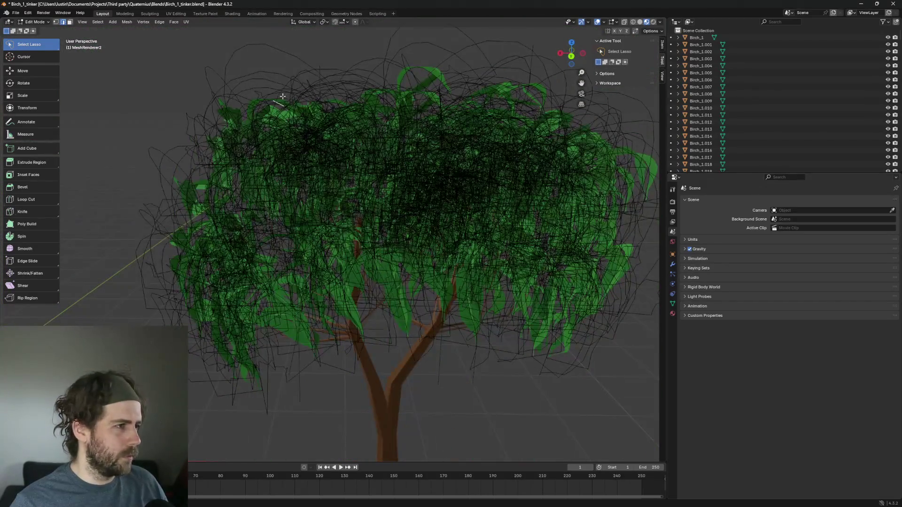
scroll(316, 131, down, 3)
scroll(322, 160, up, 2)
key(a)
key(alt+a)
key(Tab)
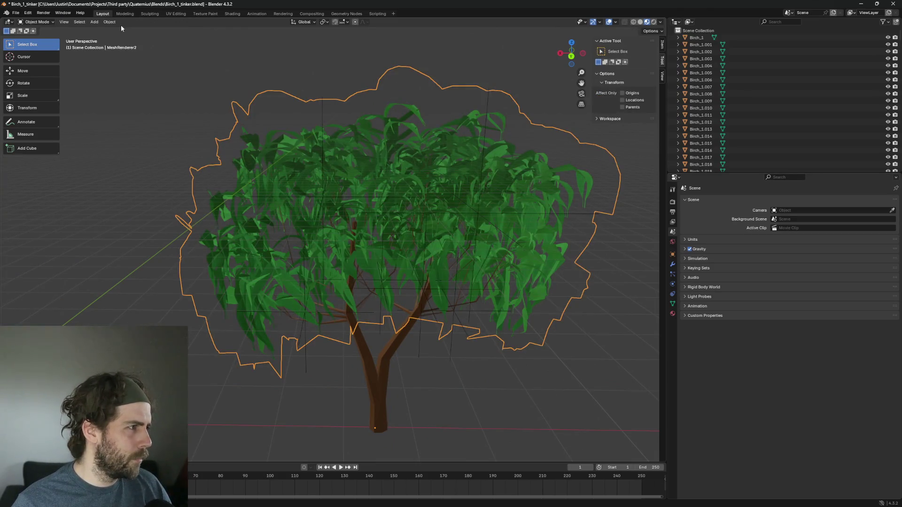
Toggle the birch tree through Edit Mode and orbit to show the whole forked trunk upright
key(Tab)
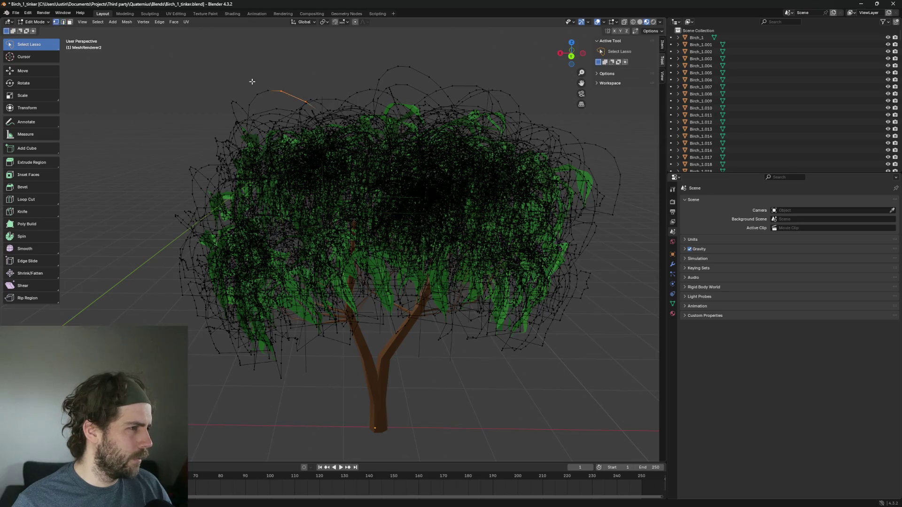
mouse_move(324, 82)
mouse_down()
mouse_move(357, 179)
mouse_move(390, 84)
mouse_up()
key(Tab)
key(Tab)
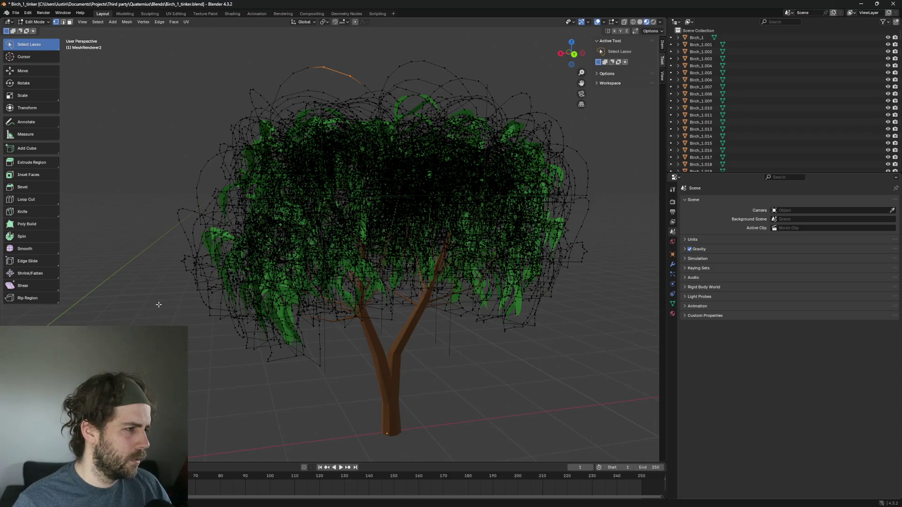
drag(234, 271, 213, 284)
scroll(198, 298, up, 5)
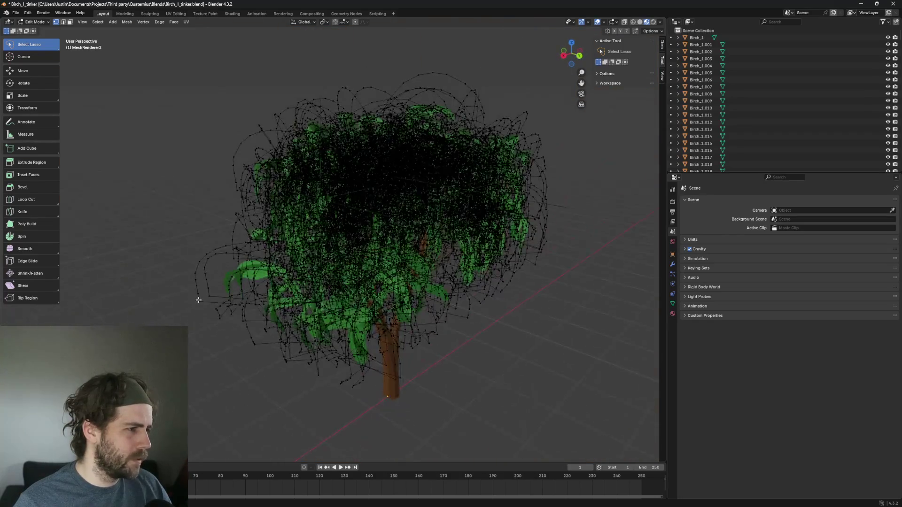
mouse_move(140, 295)
mouse_down()
mouse_move(110, 279)
mouse_move(163, 242)
mouse_move(193, 195)
mouse_move(221, 211)
mouse_up()
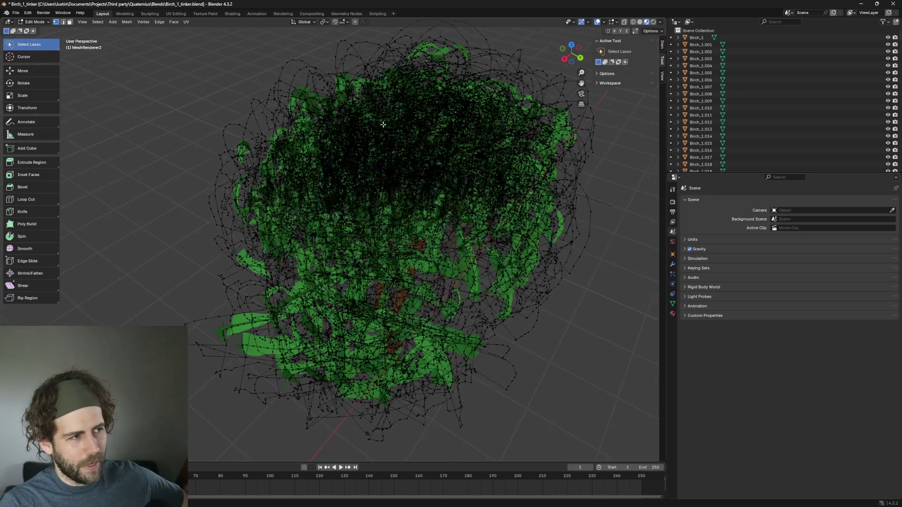
scroll(383, 125, up, 3)
drag(354, 105, 358, 88)
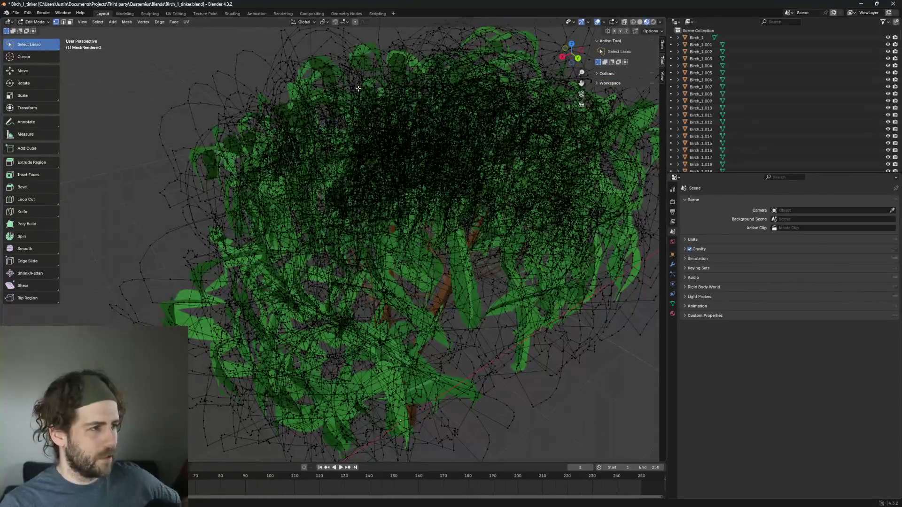
scroll(355, 91, up, 4)
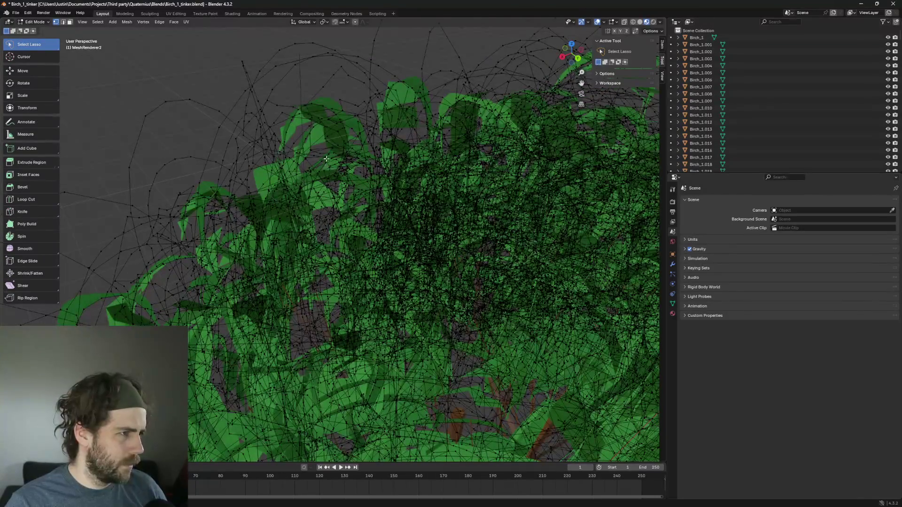
Return the birch mesh to Edit Mode with nothing selected (Alt+A) and zoom into the leaves
key(Tab)
key(Tab)
key(Tab)
key(Tab)
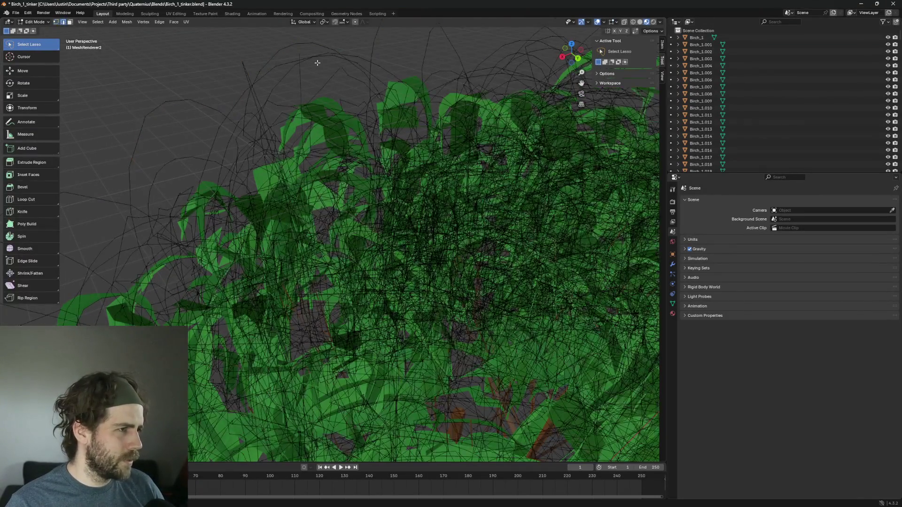
key(Tab)
key(Tab)
scroll(322, 132, down, 3)
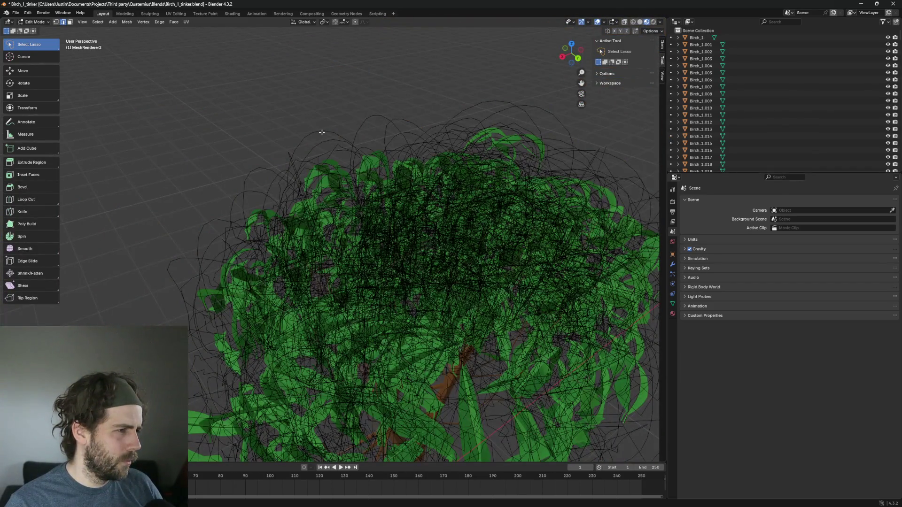
key(a)
key(alt+a)
key(Tab)
key(Tab)
scroll(343, 109, up, 2)
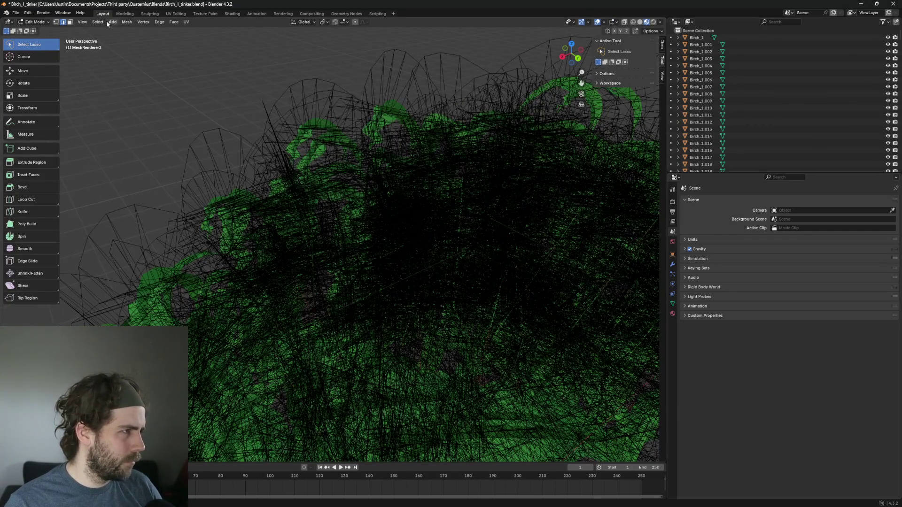
Select a whole treetop leaf card with Ctrl+L and move it up above the canopy
click(311, 82)
key(ctrl+l)
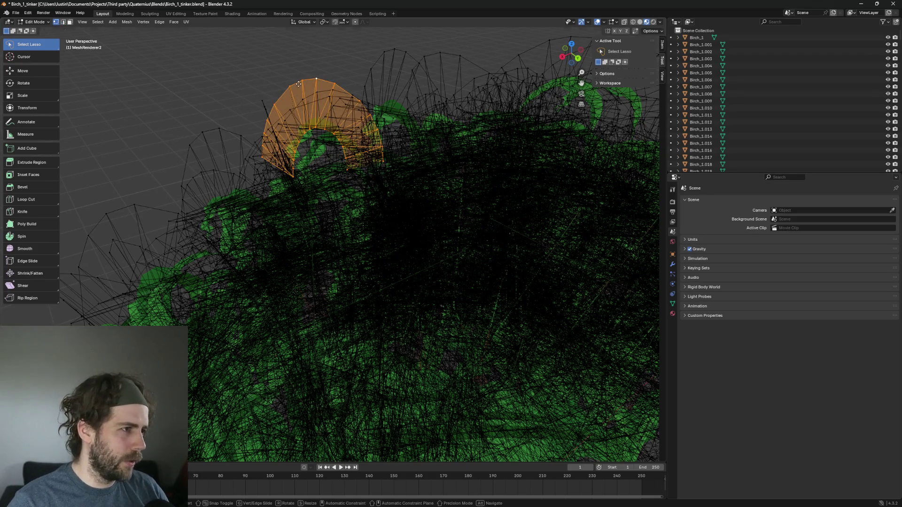
key(g)
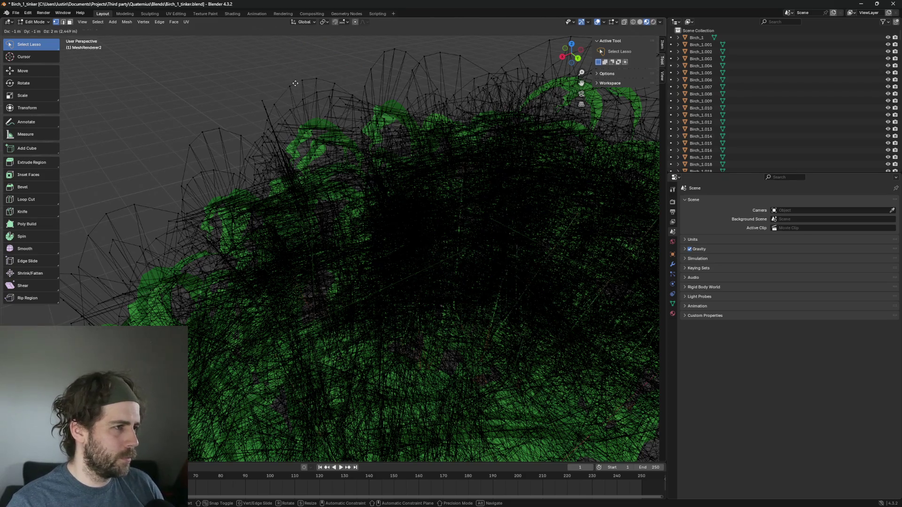
right_click(293, 84)
scroll(338, 83, down, 4)
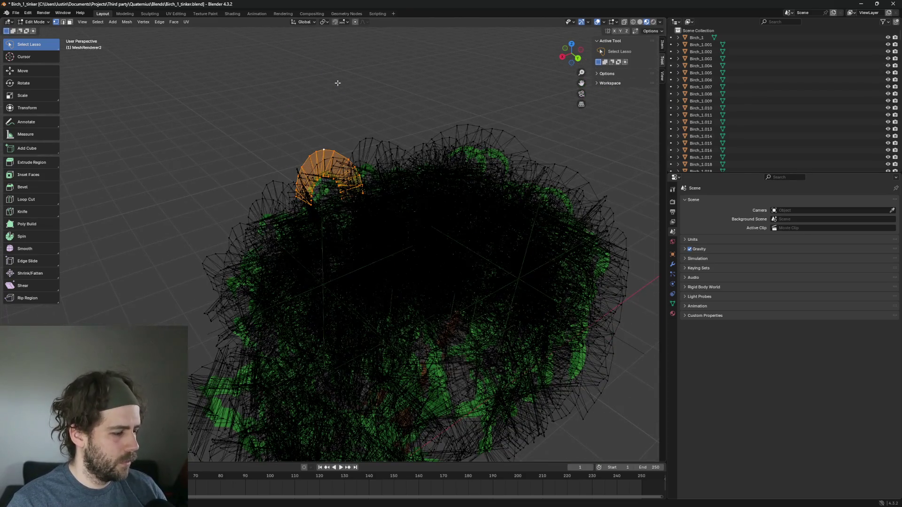
key(g)
click(328, 46)
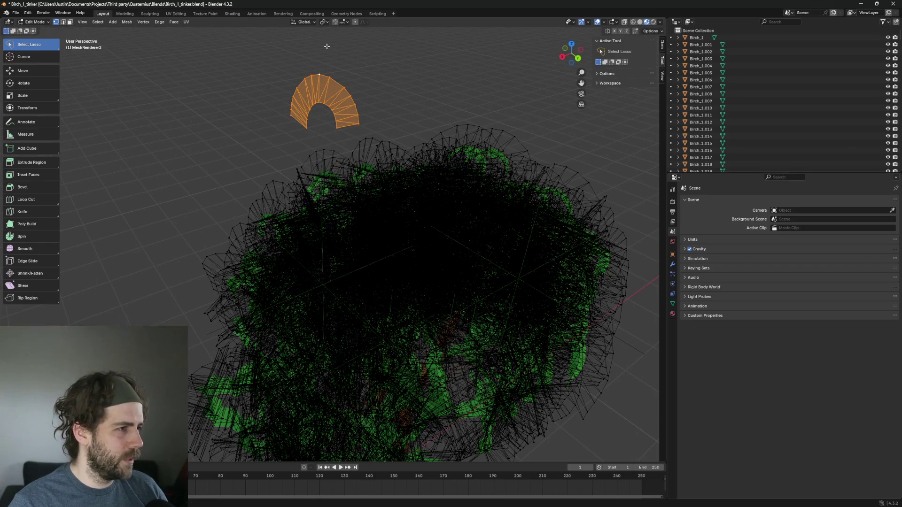
scroll(294, 114, up, 5)
scroll(303, 133, down, 4)
scroll(380, 96, up, 4)
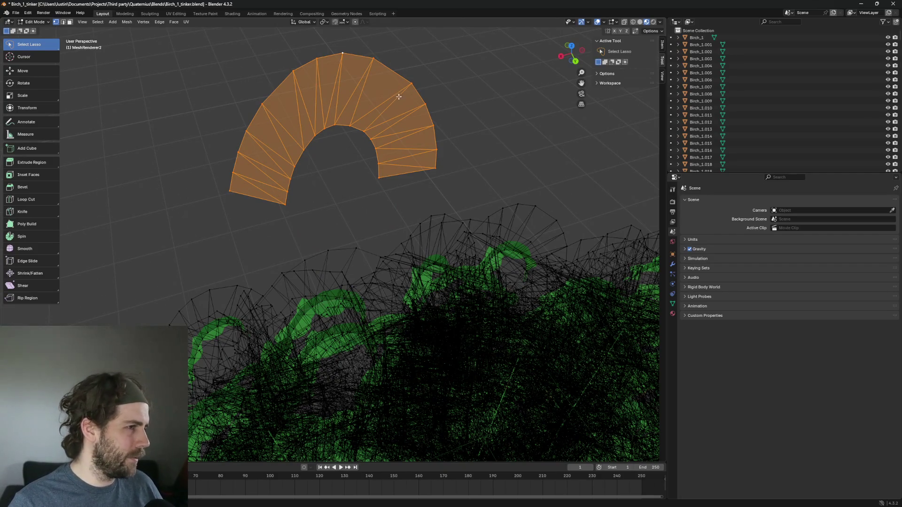
Step through the leaf card's vertices one by one around its arc, from lower right to bottom left
click(377, 177)
click(436, 167)
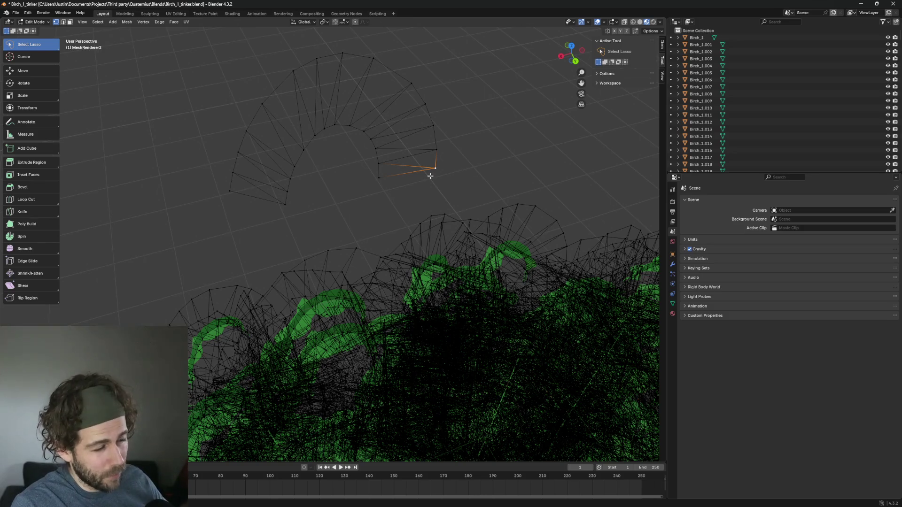
click(380, 178)
click(435, 170)
click(435, 124)
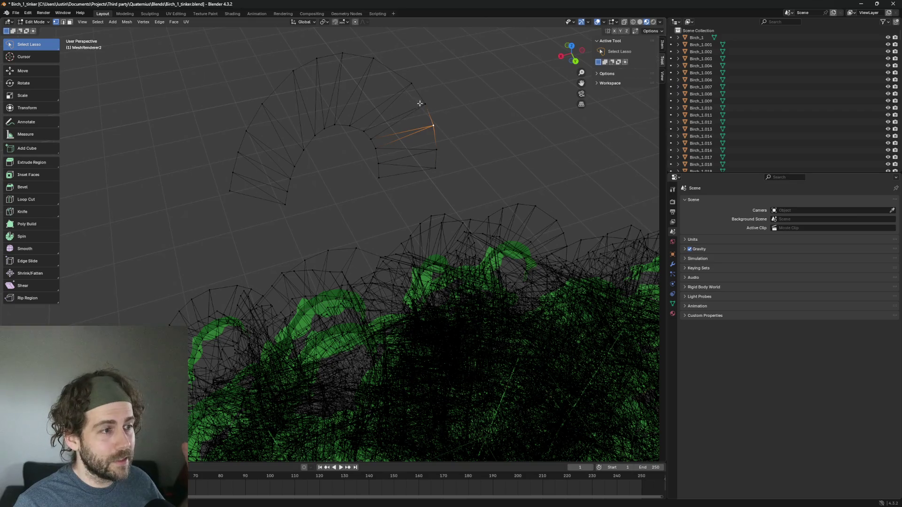
click(423, 104)
click(413, 84)
click(373, 59)
click(342, 53)
click(317, 59)
click(293, 71)
click(261, 104)
click(246, 132)
click(231, 190)
click(287, 203)
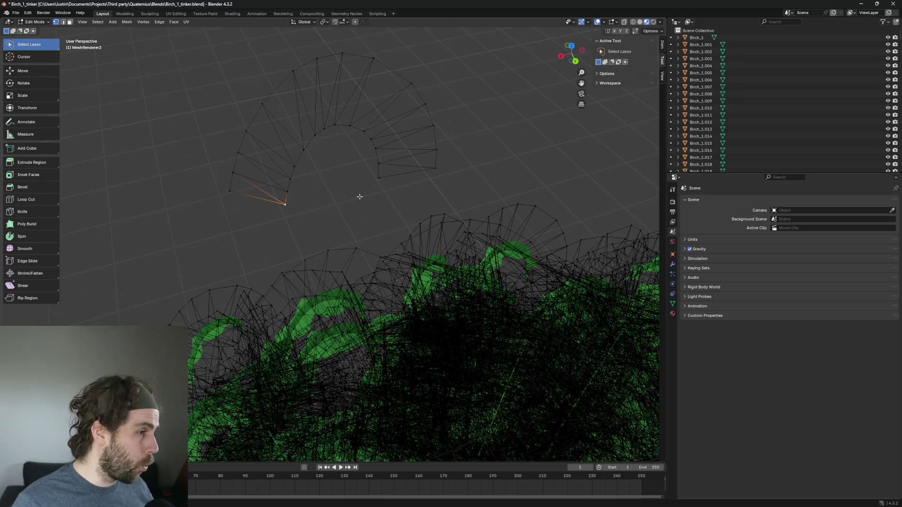
click(432, 168)
click(377, 177)
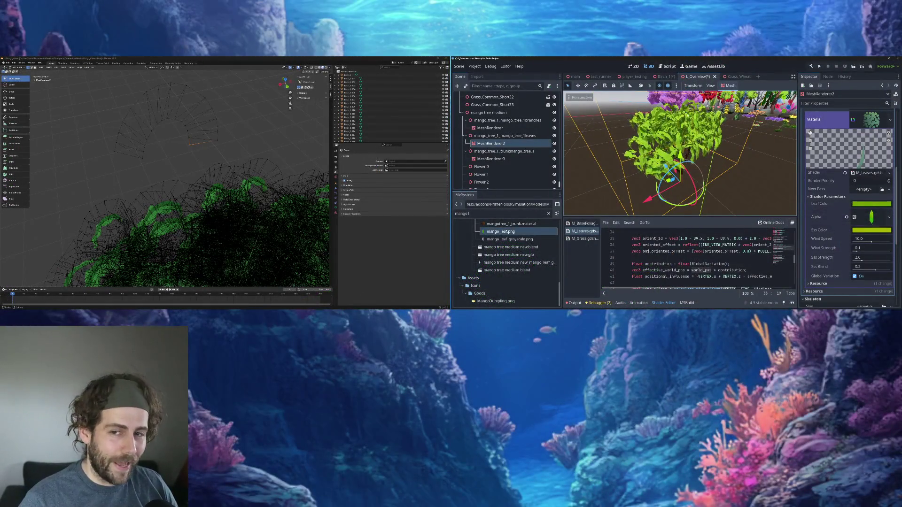
Frame the whole birch tree in the Blender view with Numpad period
scroll(727, 122, down, 10)
scroll(727, 122, up, 8)
scroll(729, 122, up, 5)
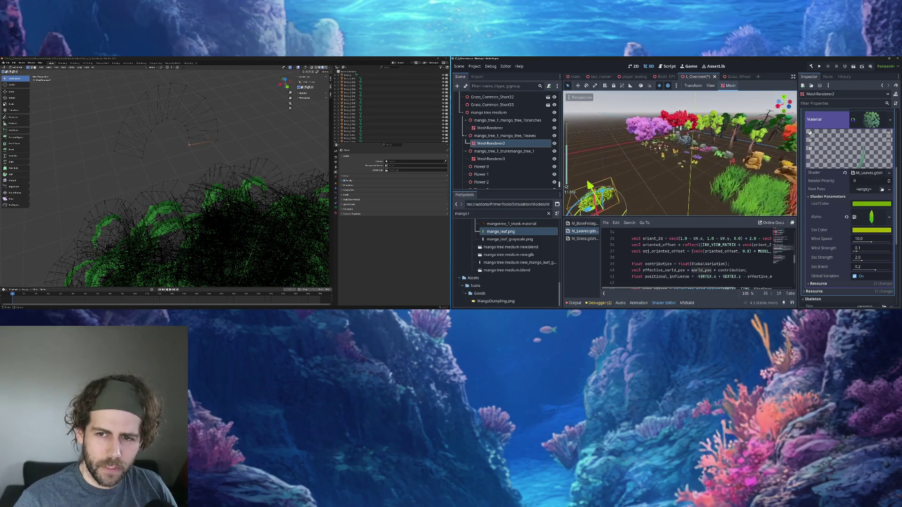
click(705, 129)
key(KP_Decimal)
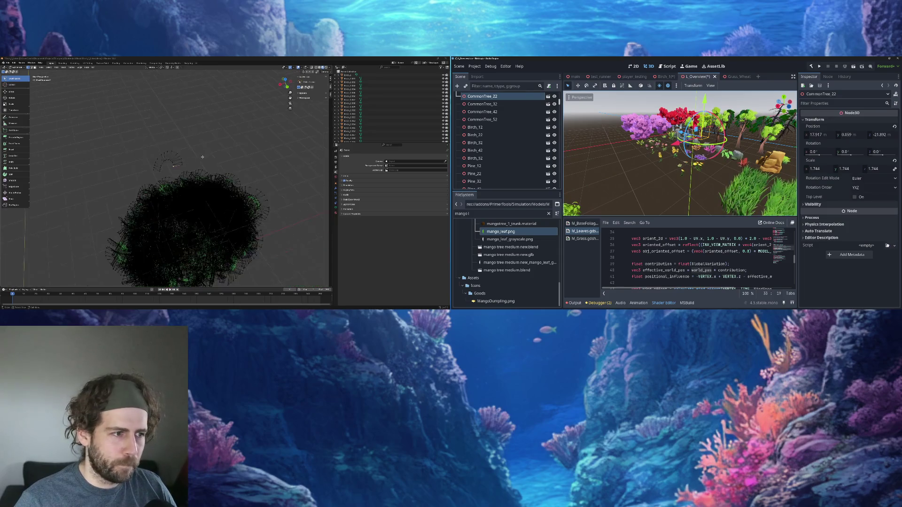
scroll(242, 155, up, 6)
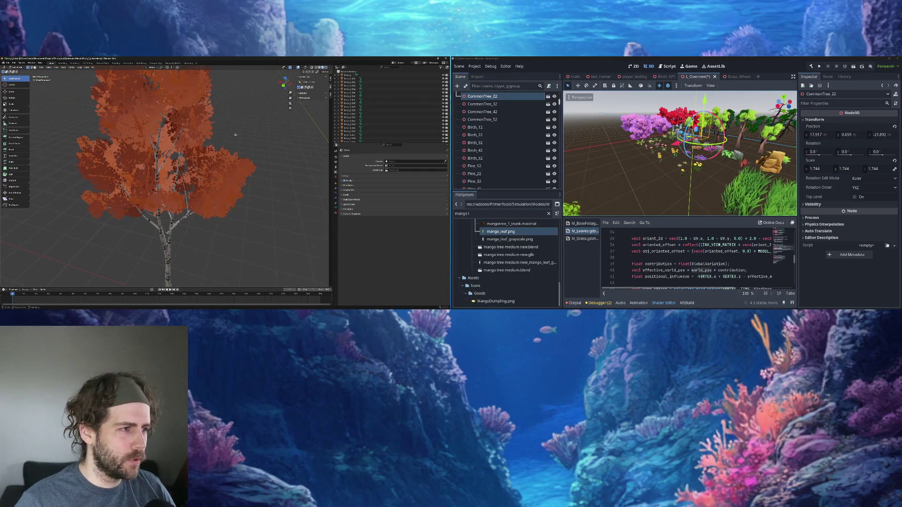
In Object Mode, view the tree from top and front, selecting one leaf cluster
key(Tab)
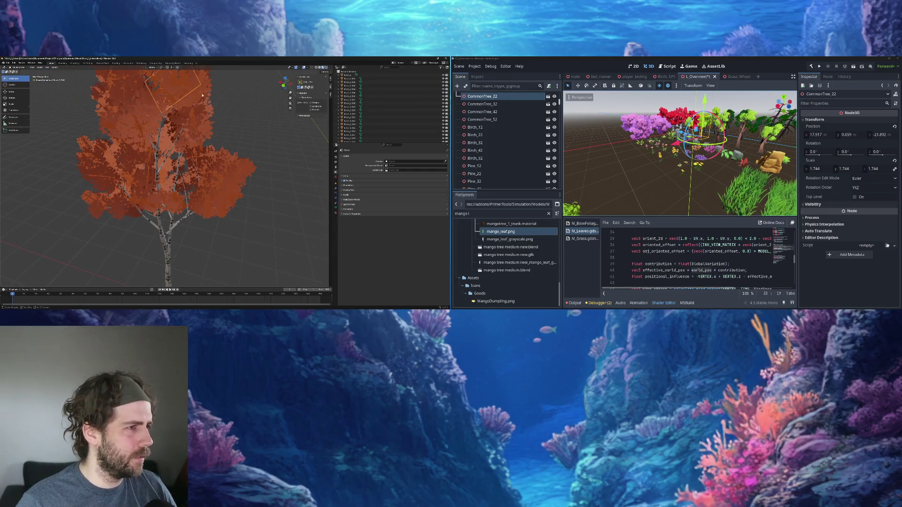
key(KP_7)
key(g)
click(246, 103)
key(KP_1)
scroll(204, 121, up, 3)
key(KP_7)
scroll(203, 120, up, 3)
Orbit to see the leaf cluster at an angle, then deselect CommonTree_22 in Godot
drag(204, 121, 227, 127)
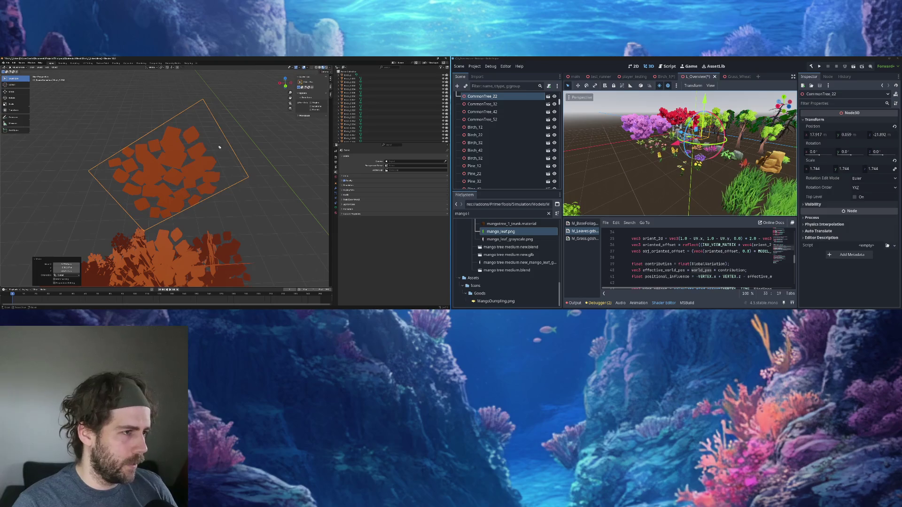
scroll(216, 144, down, 10)
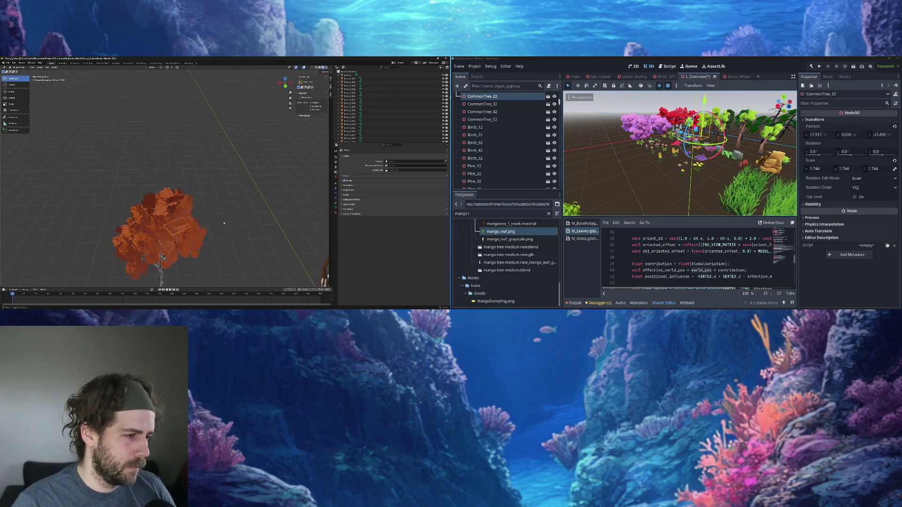
scroll(224, 222, up, 3)
click(681, 161)
scroll(584, 156, up, 10)
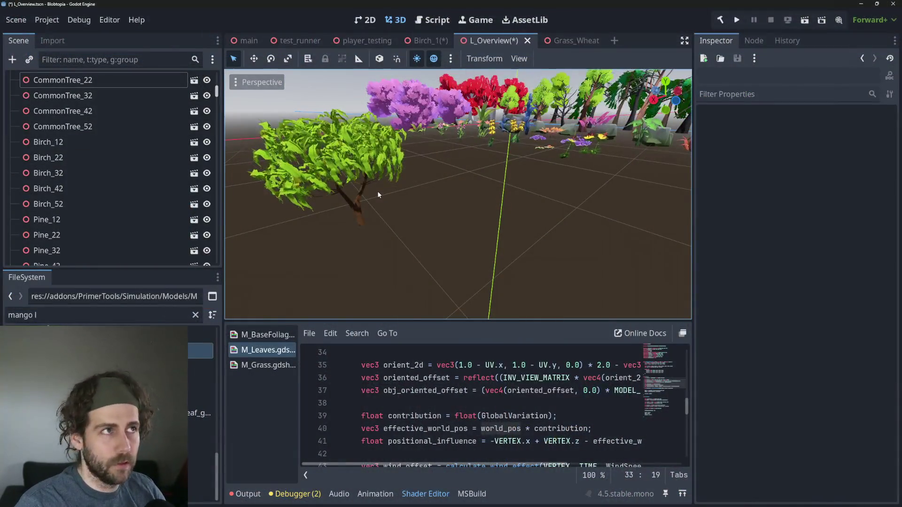
Select the mango tree's leaf mesh, focus it with F, and orbit to a lower view of the leaves
scroll(485, 259, up, 3)
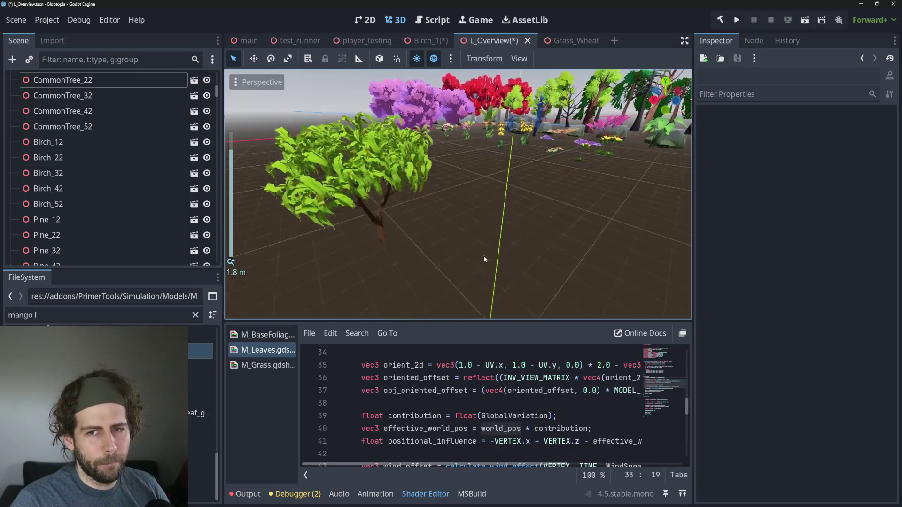
scroll(485, 259, up, 8)
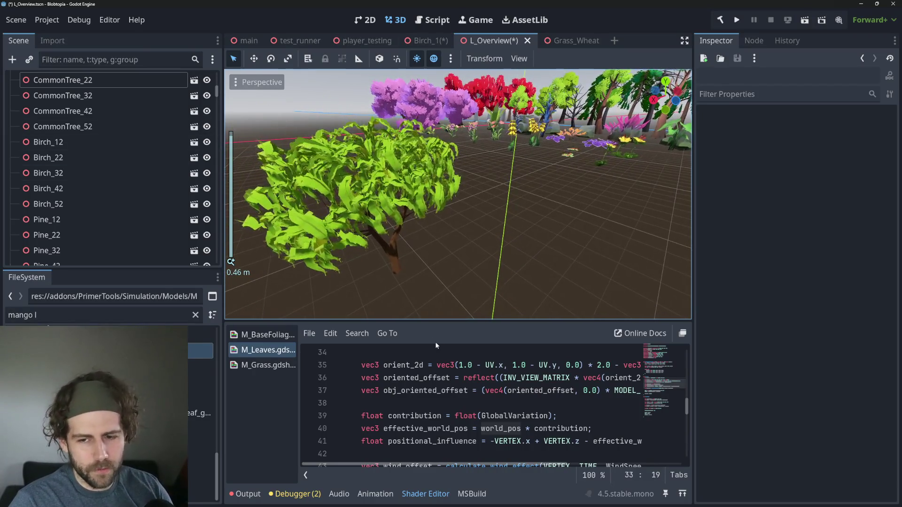
click(434, 378)
click(331, 160)
key(f)
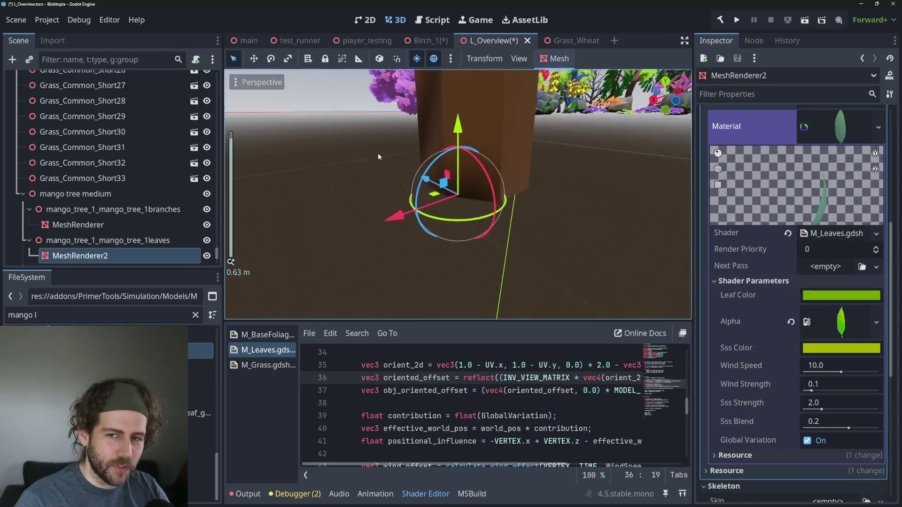
scroll(523, 203, down, 12)
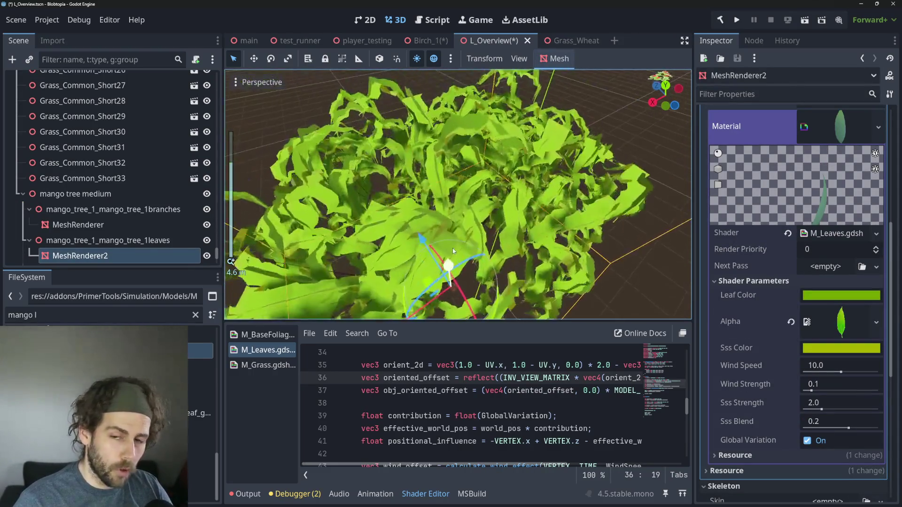
drag(453, 251, 366, 157)
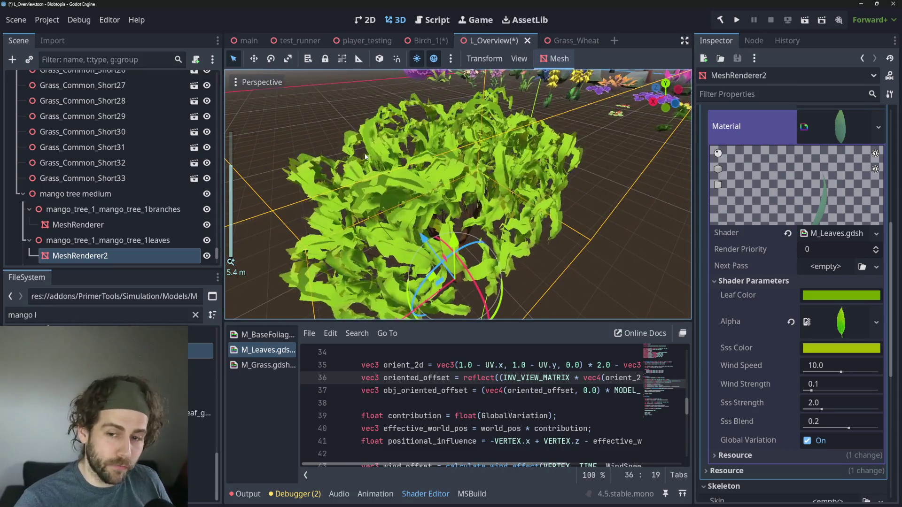
scroll(470, 404, up, 3)
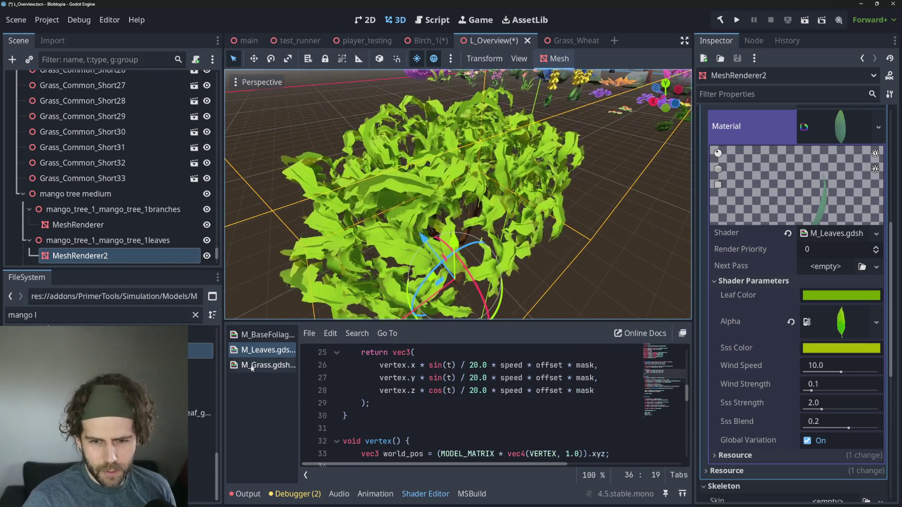
Enlarge the shader code area and highlight world_pos on line 33
drag(461, 320, 463, 215)
scroll(516, 329, down, 2)
click(525, 310)
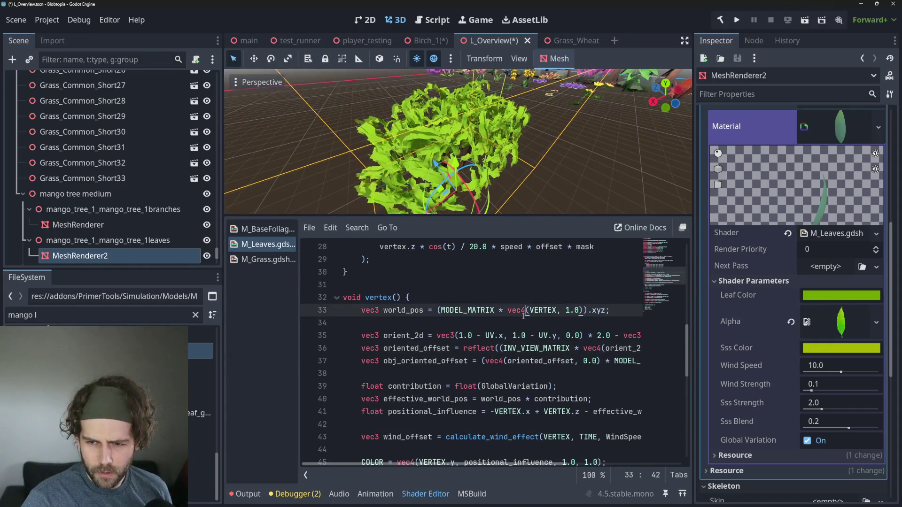
click(398, 311)
double_click(399, 311)
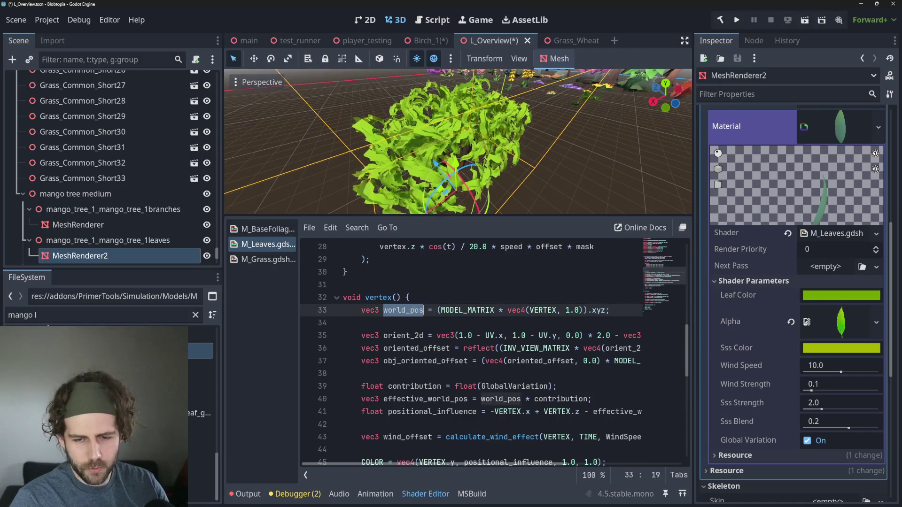
Trace world_pos, effective_world_pos and positional_influence through lines 40–41
scroll(578, 387, down, 1)
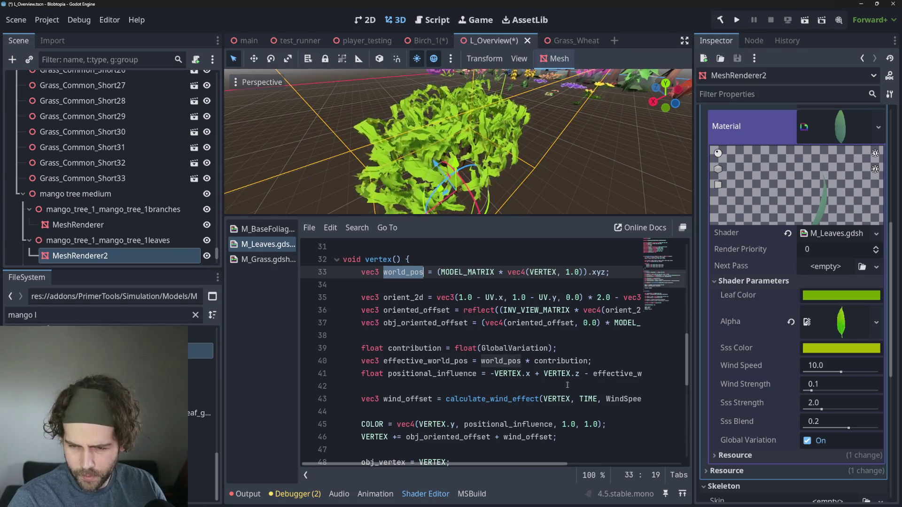
double_click(511, 361)
scroll(511, 362, right, 2)
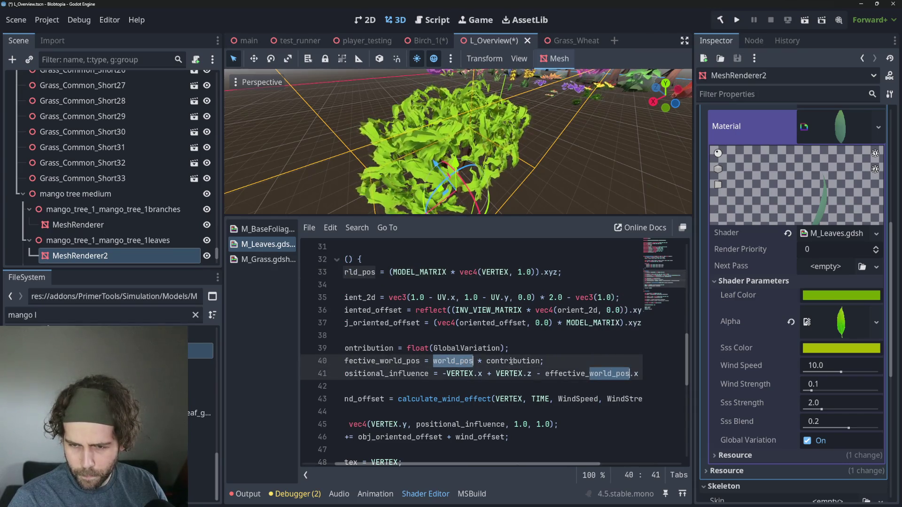
click(503, 386)
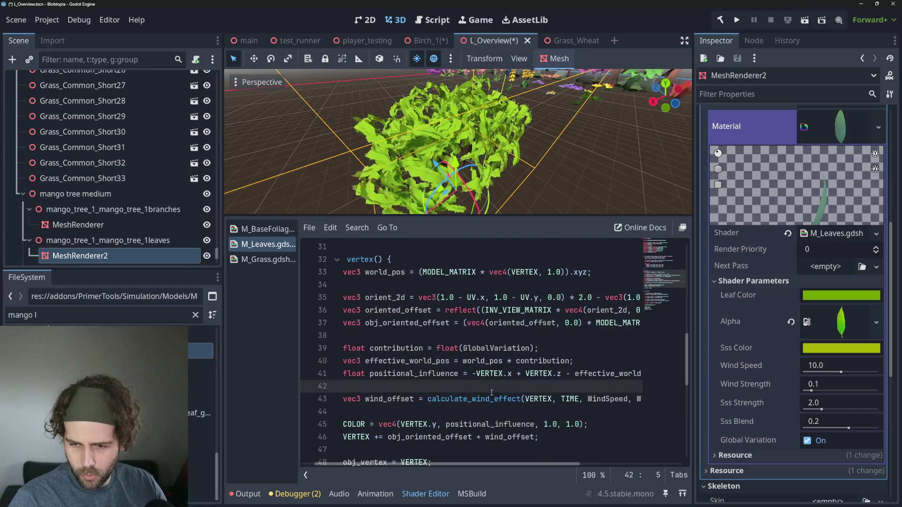
double_click(395, 361)
scroll(395, 361, right, 4)
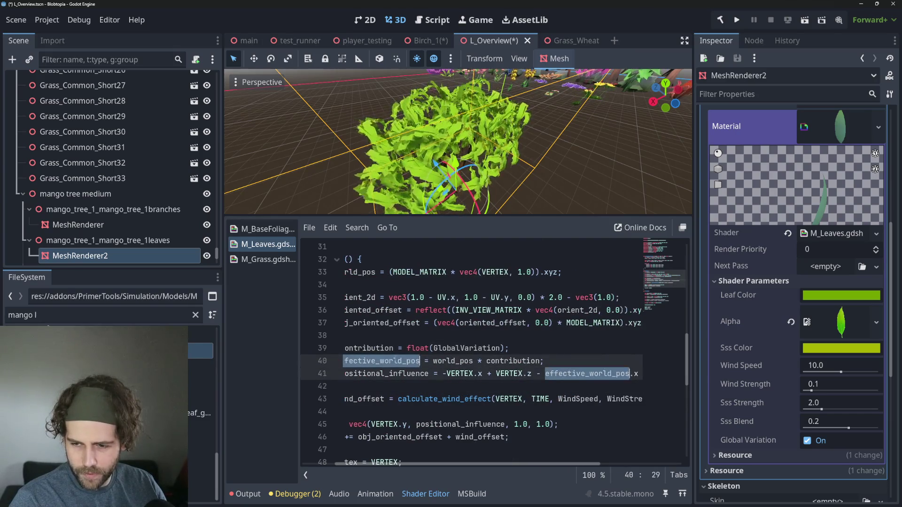
scroll(418, 390, left, 4)
double_click(413, 373)
scroll(566, 418, down, 1)
scroll(566, 417, down, 2)
scroll(567, 408, up, 2)
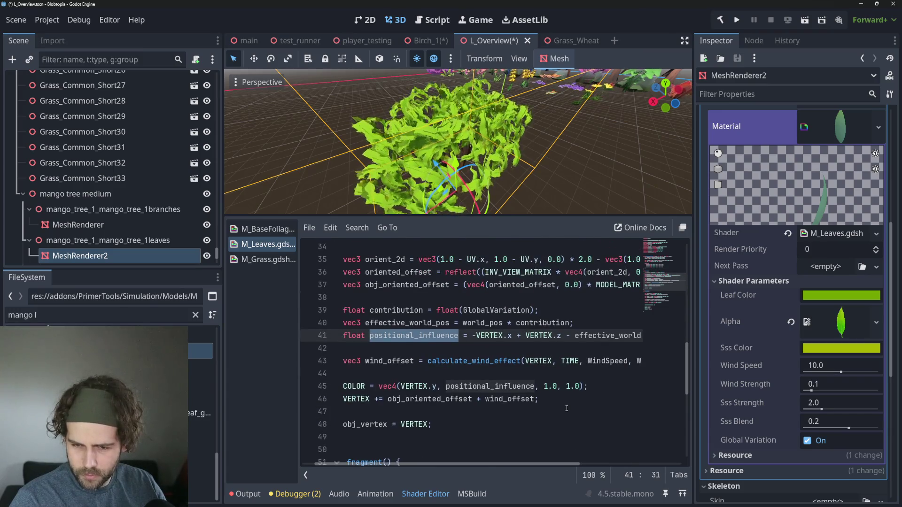
drag(562, 335, 641, 336)
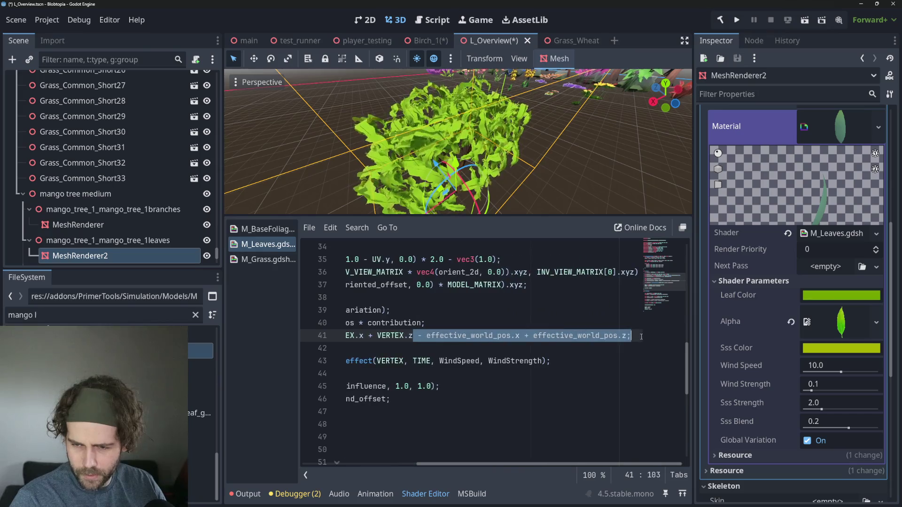
drag(413, 335, 343, 336)
Examine the COLOR assignment on line 45 and the obj_oriented_offset VERTEX offset on line 46
scroll(583, 329, down, 1)
click(583, 335)
drag(597, 323, 660, 325)
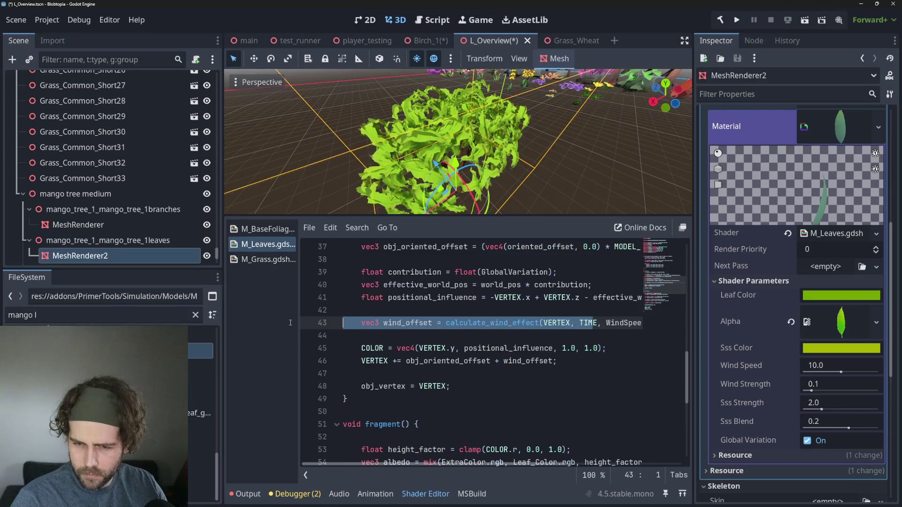
click(509, 336)
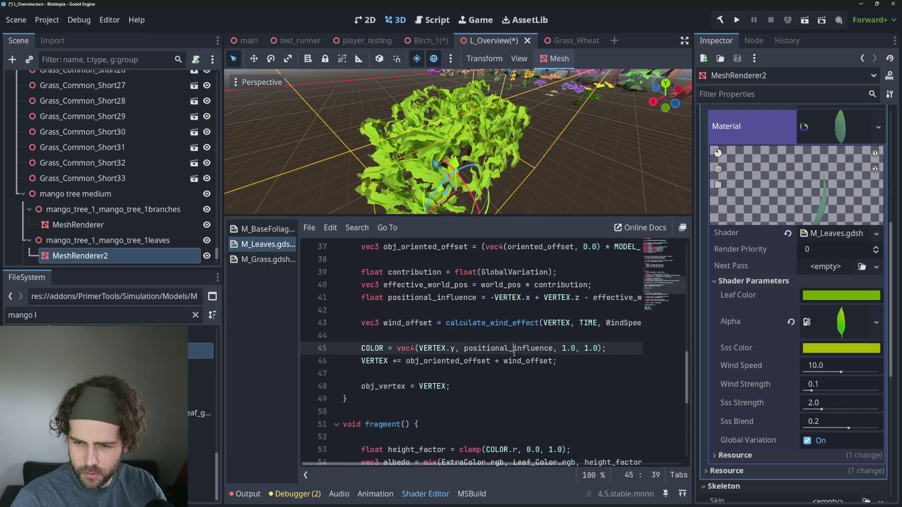
click(429, 348)
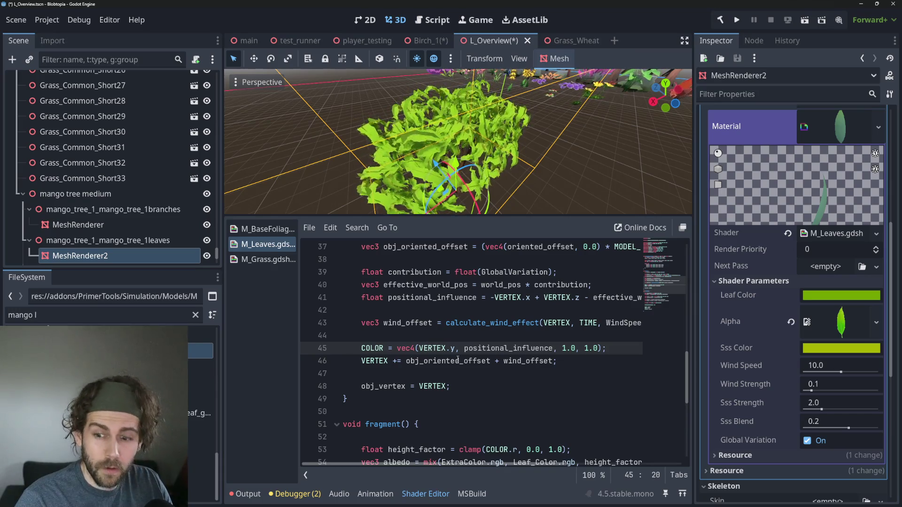
click(443, 361)
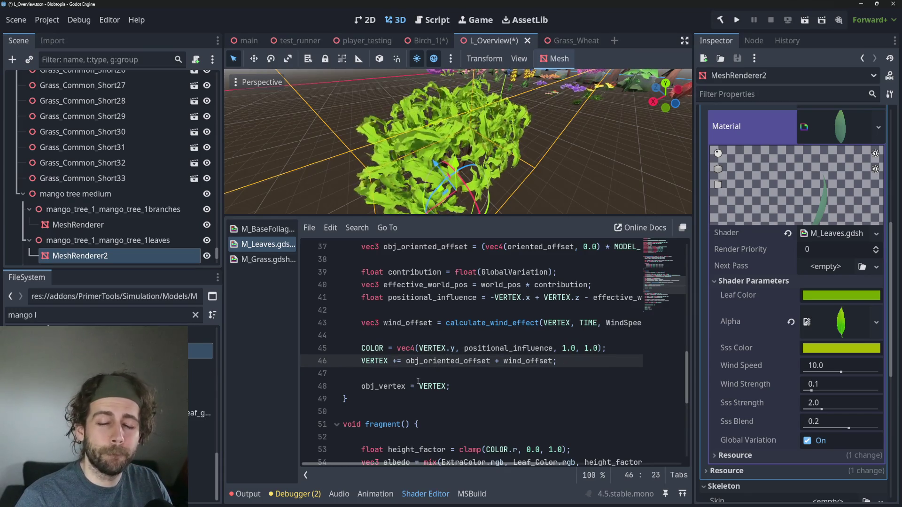
double_click(468, 361)
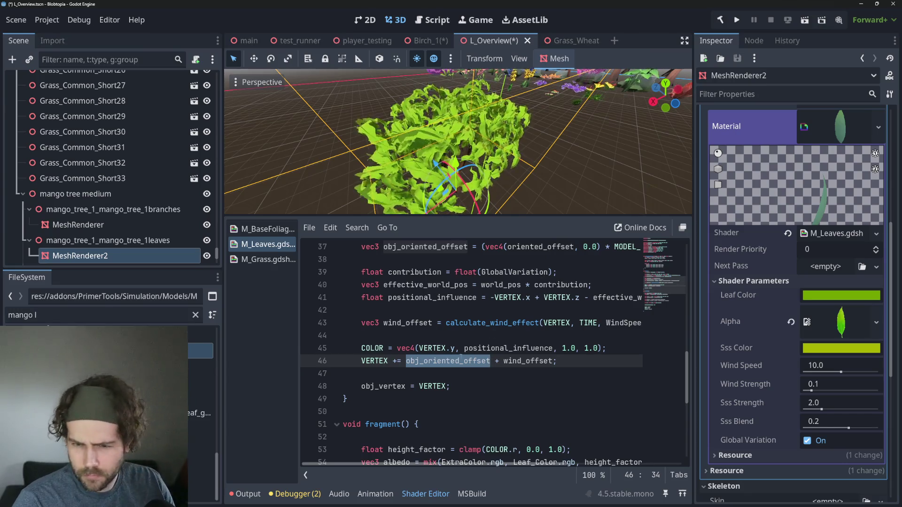
click(465, 379)
click(376, 350)
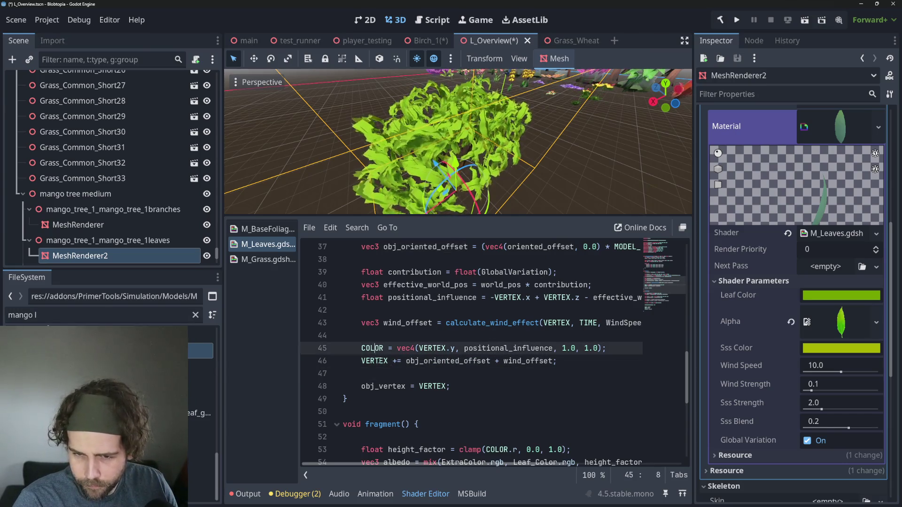
scroll(431, 375, down, 1)
scroll(455, 366, up, 1)
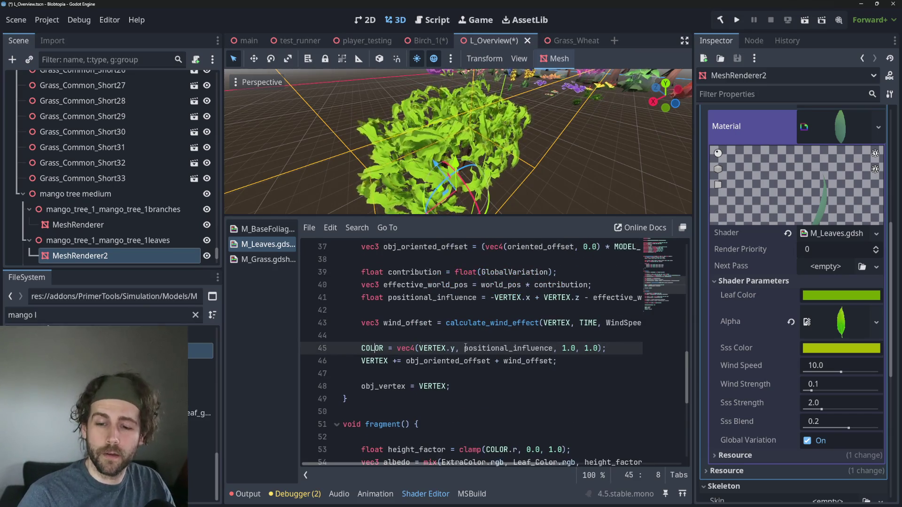
mouse_move(477, 323)
mouse_down()
mouse_move(642, 324)
mouse_move(425, 312)
mouse_move(503, 324)
mouse_up()
click(510, 337)
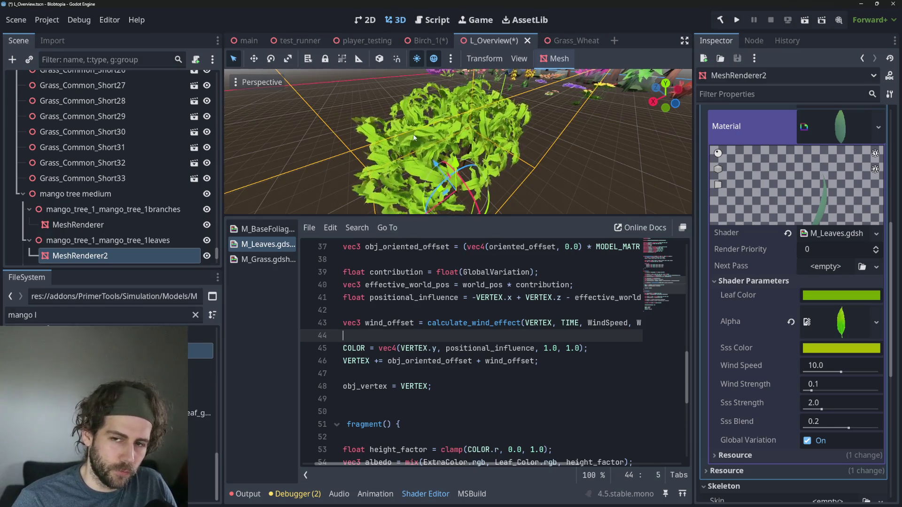
click(432, 299)
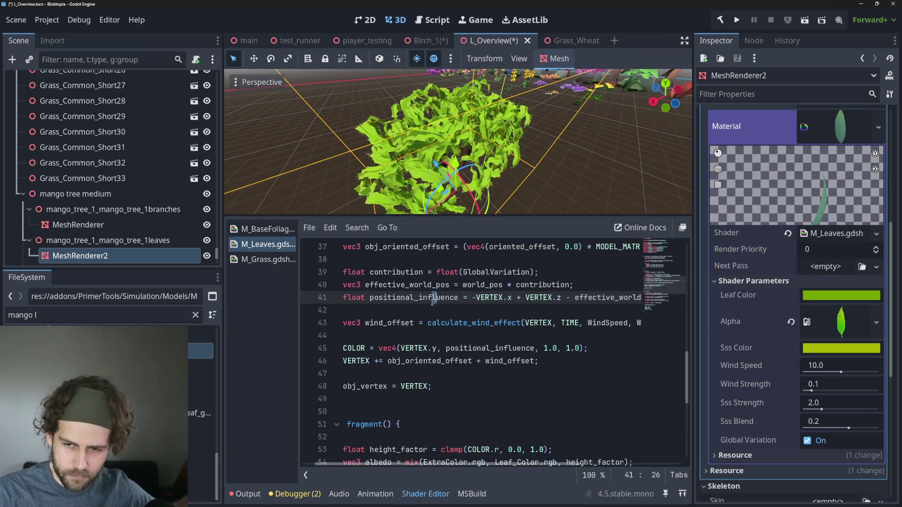
key(Down)
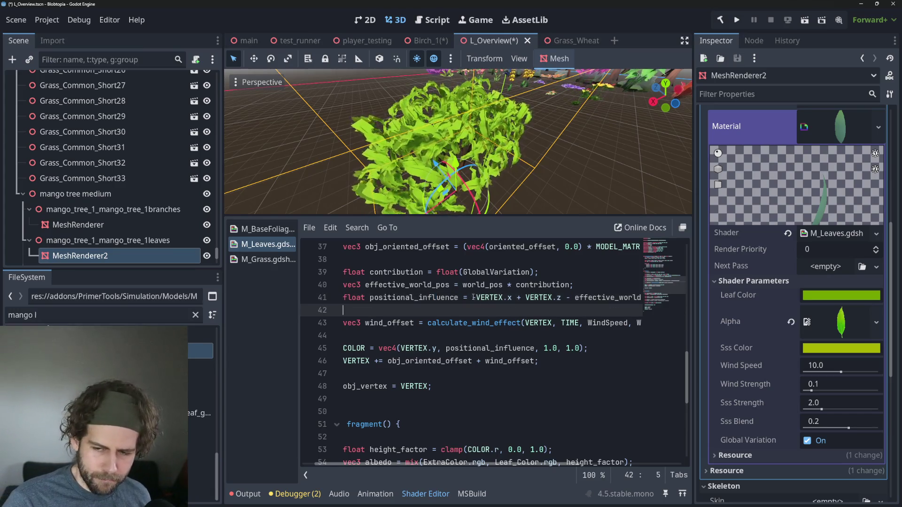
scroll(512, 319, up, 2)
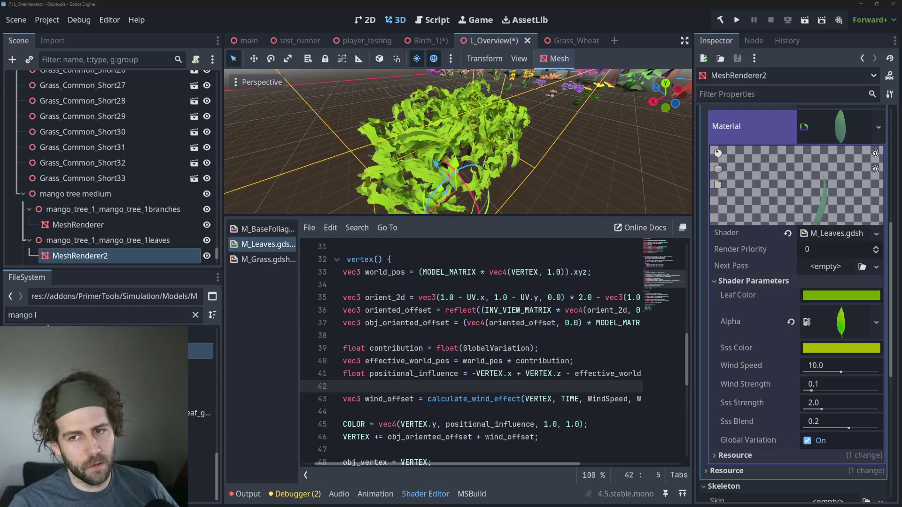
Zoom around the mango leaves, then switch to the Grass_Wheat scene
scroll(418, 123, down, 5)
scroll(418, 123, up, 5)
scroll(440, 131, down, 3)
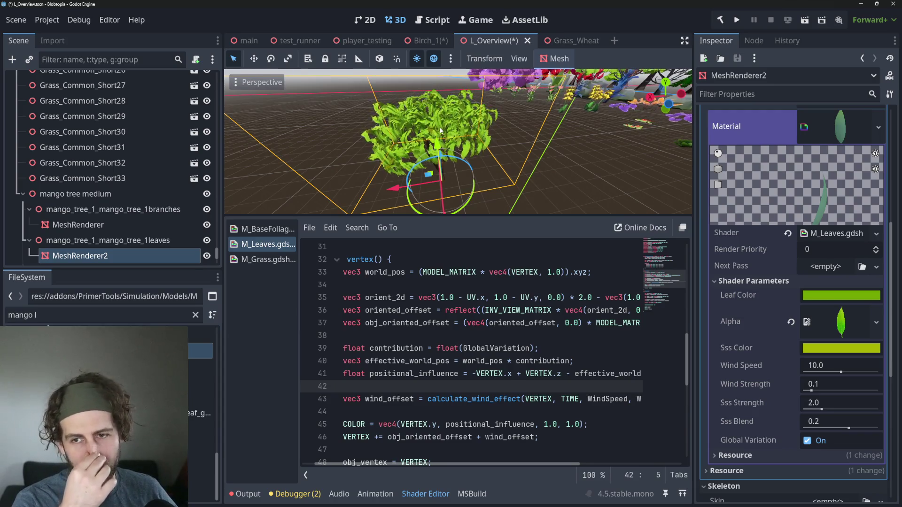
scroll(365, 137, up, 5)
scroll(365, 135, down, 5)
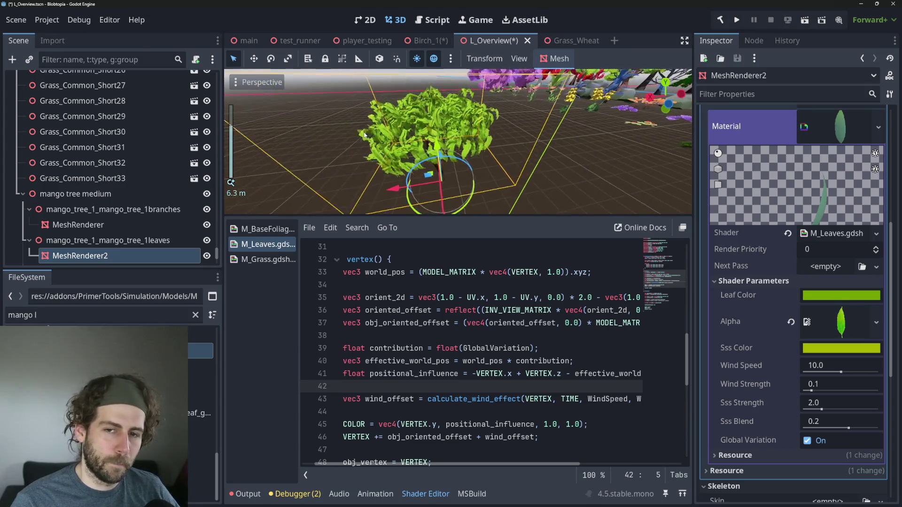
scroll(369, 141, up, 4)
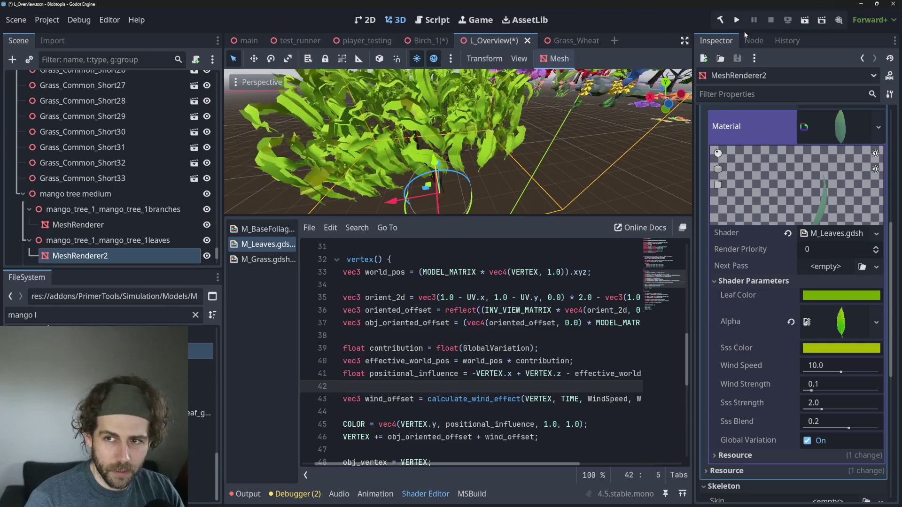
click(564, 41)
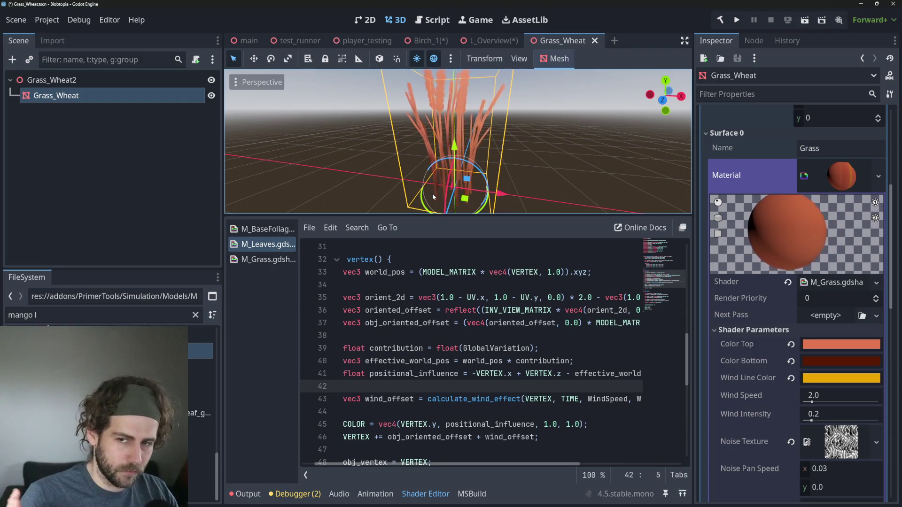
Open M_Grass.gdshader and read down to where COLOR.r scales WindIntensity
click(604, 324)
click(268, 260)
scroll(553, 366, down, 1)
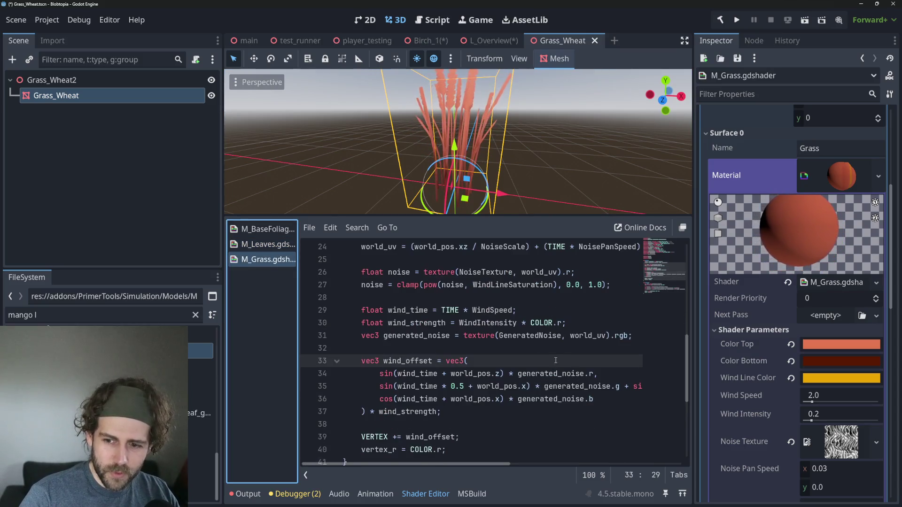
drag(531, 323, 566, 323)
scroll(599, 379, up, 2)
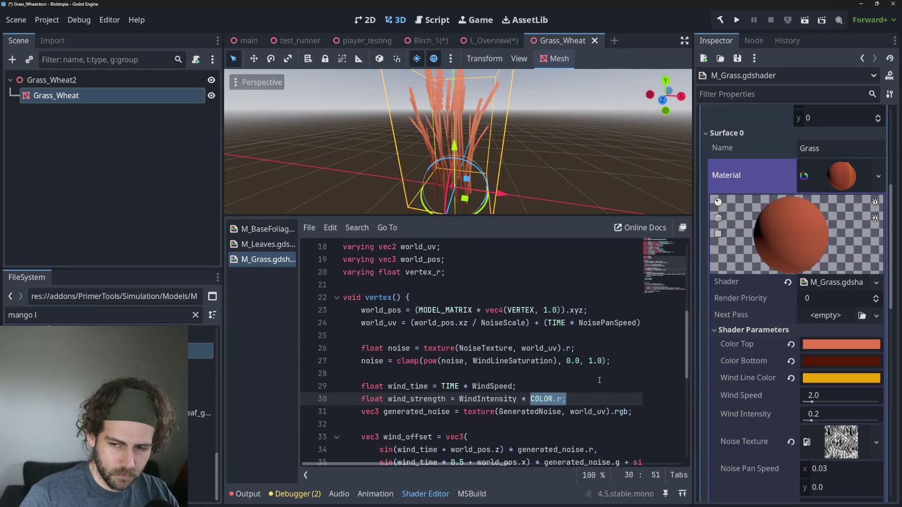
scroll(578, 380, down, 1)
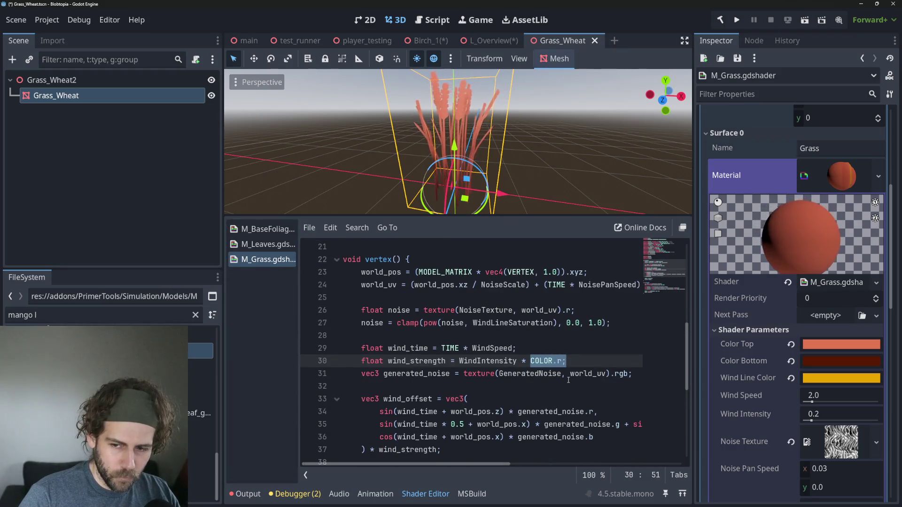
key(Down)
key(Down)
key(Down)
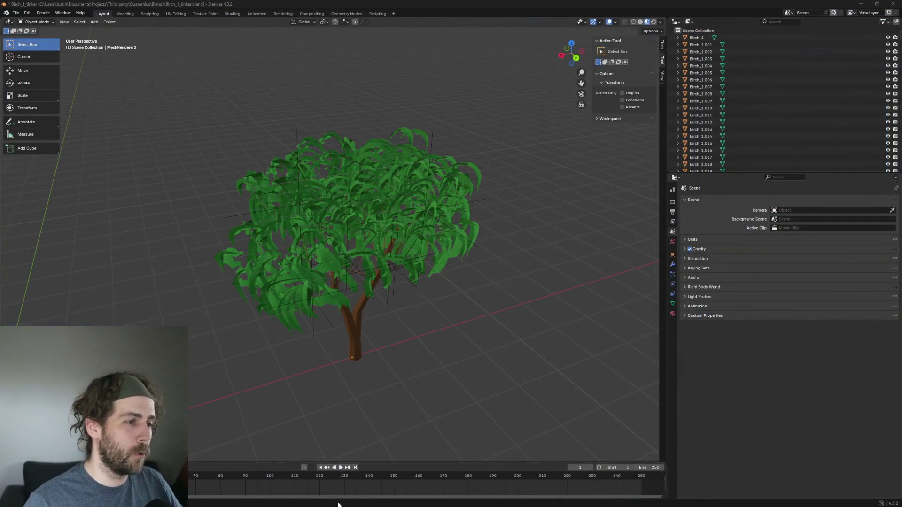
Select the tree, enter Edit Mode and isolate one connected leaf card's vertices
click(324, 145)
key(Tab)
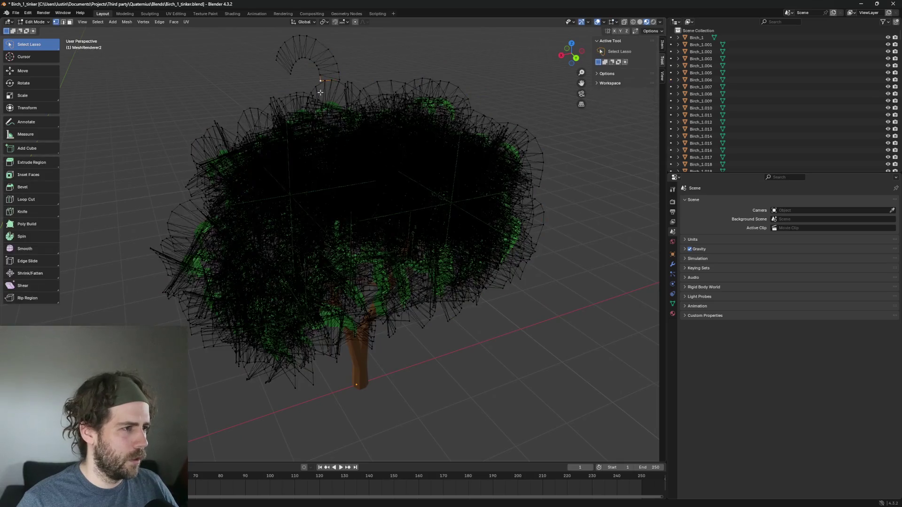
key(Tab)
click(284, 91)
key(Tab)
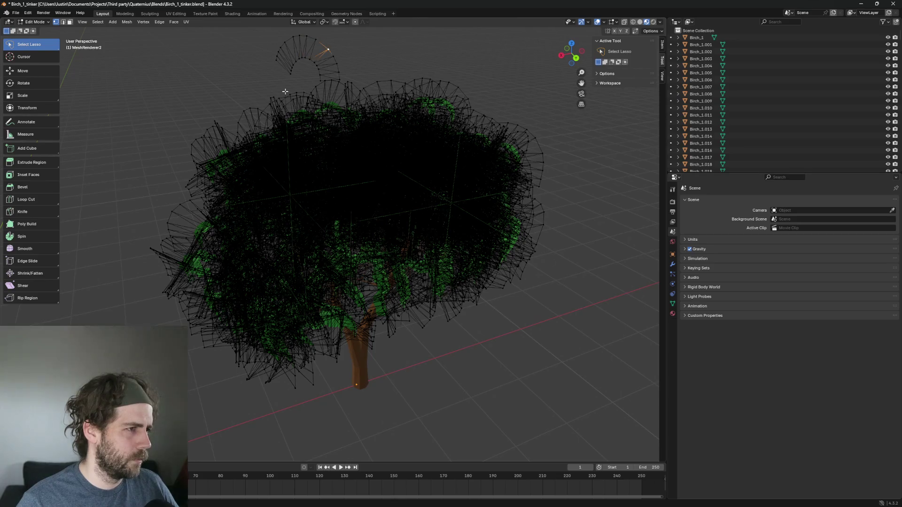
key(ctrl+z)
key(ctrl+z)
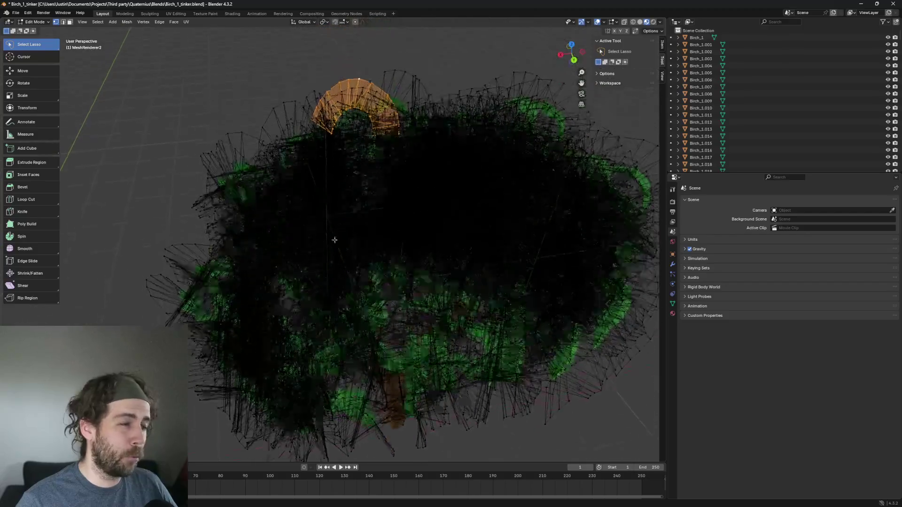
Orbit and zoom around the canopy to inspect the selected leaf card and whole tree
scroll(310, 236, up, 4)
drag(309, 236, 437, 258)
scroll(437, 258, up, 6)
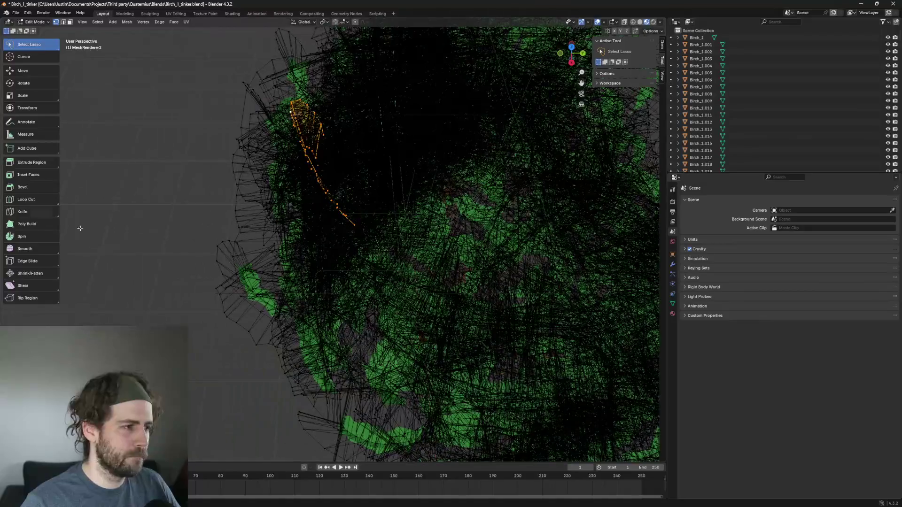
scroll(359, 200, down, 5)
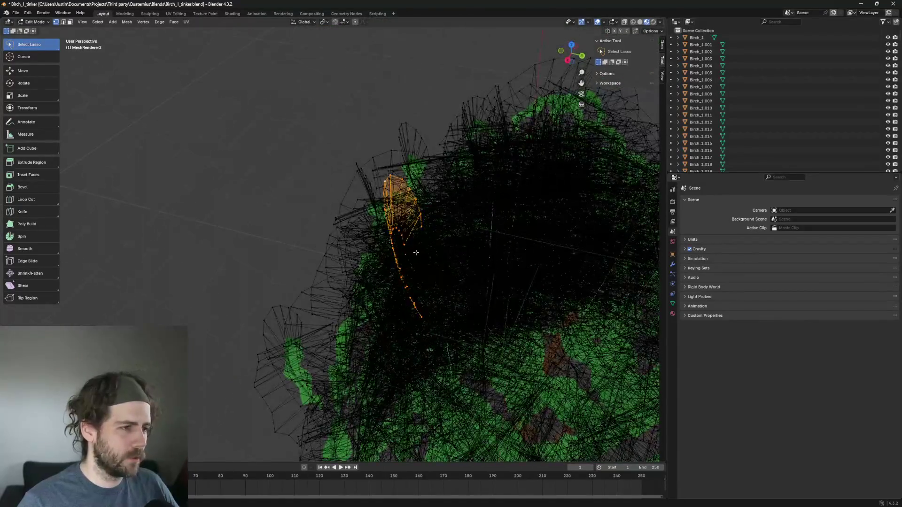
mouse_move(127, 103)
mouse_down()
mouse_move(341, 249)
mouse_move(332, 278)
mouse_move(447, 312)
mouse_move(301, 187)
mouse_up()
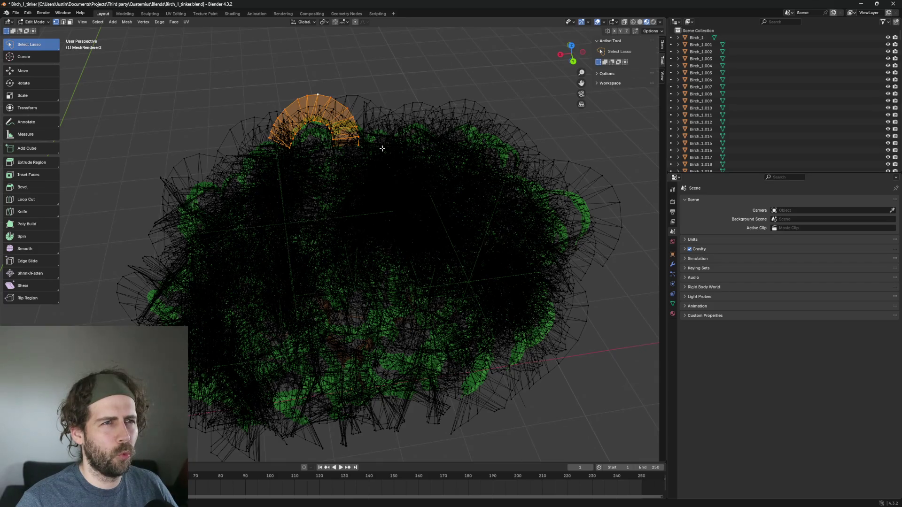
scroll(352, 247, down, 10)
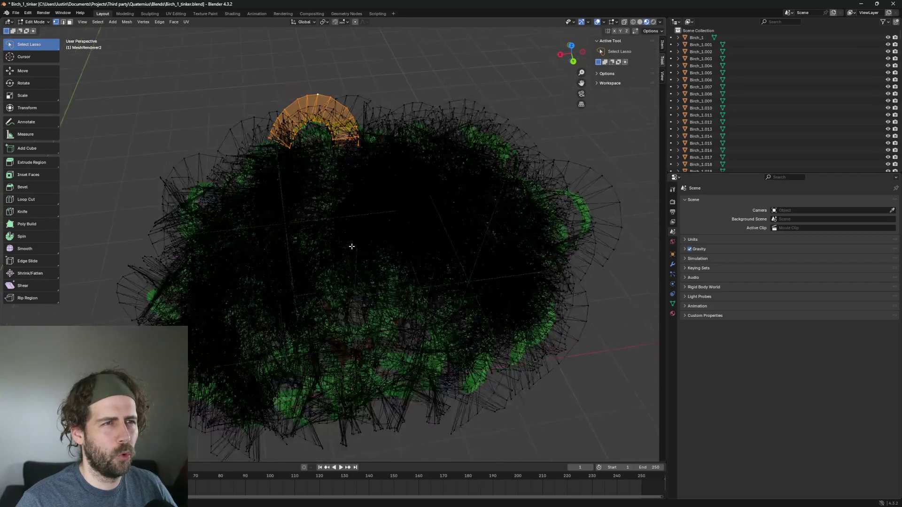
mouse_move(232, 264)
mouse_down()
mouse_move(263, 277)
mouse_move(242, 256)
mouse_move(328, 284)
mouse_up()
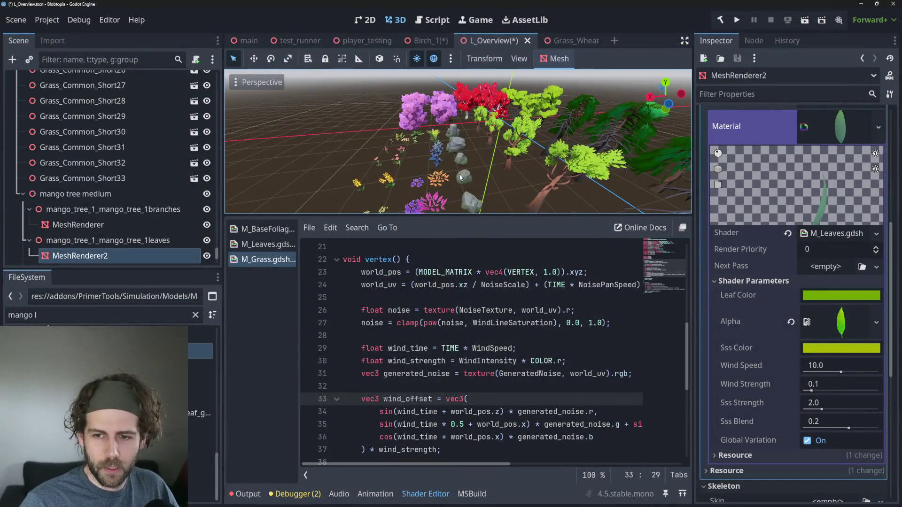
Enlarge the 3D viewport by lowering its splitter, then zoom around the scene
drag(462, 214, 461, 322)
scroll(749, 184, up, 5)
scroll(594, 236, up, 5)
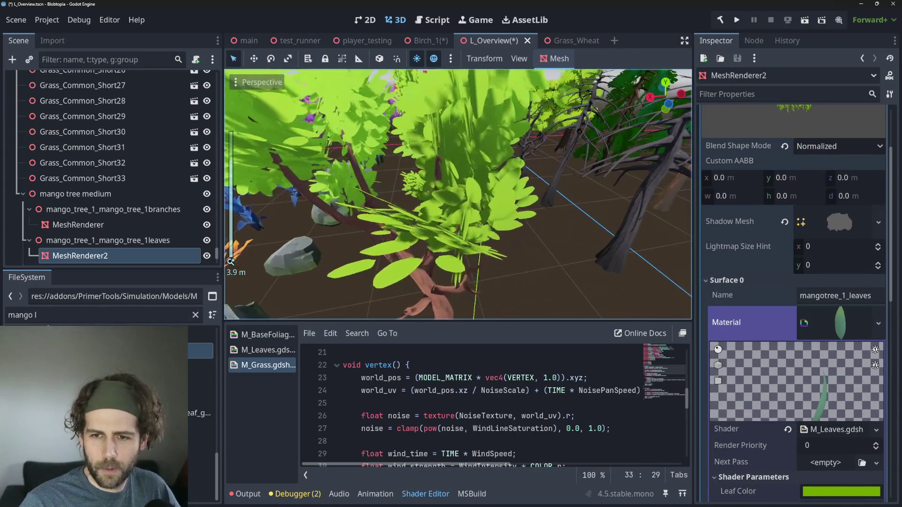
scroll(610, 202, up, 5)
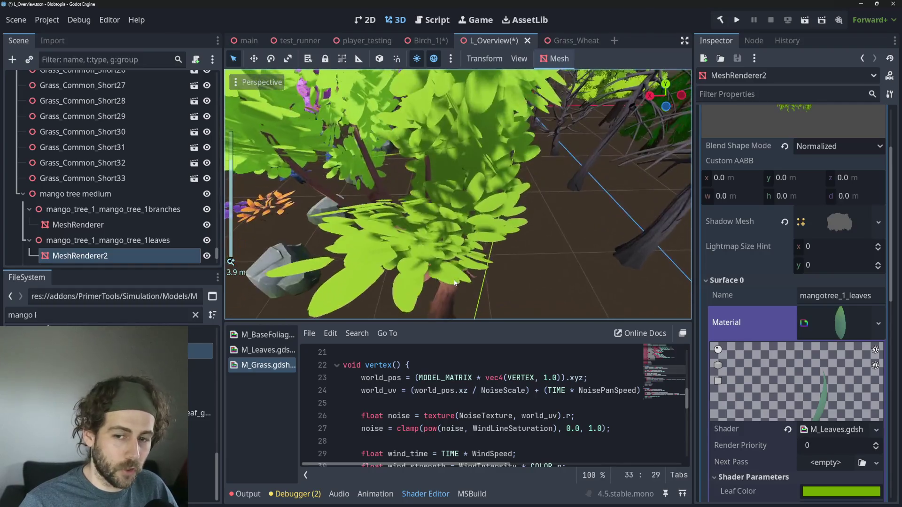
scroll(454, 283, down, 6)
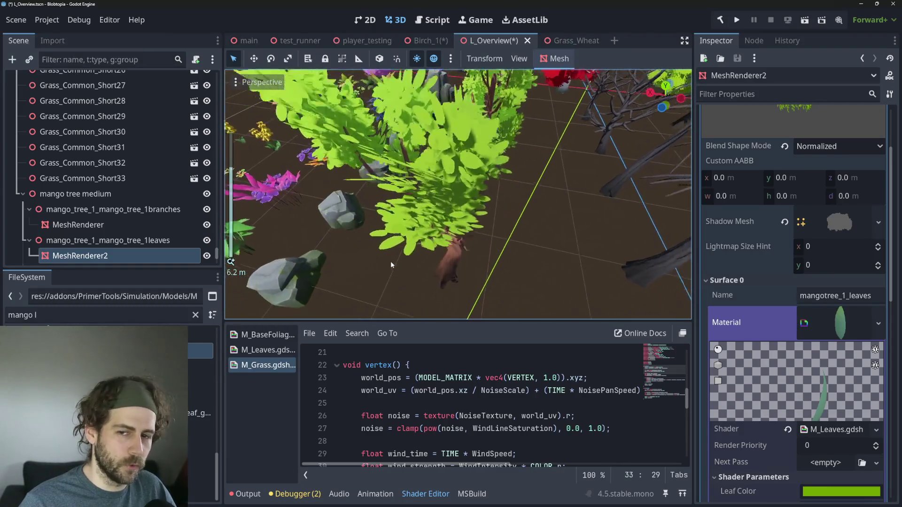
scroll(451, 188, down, 4)
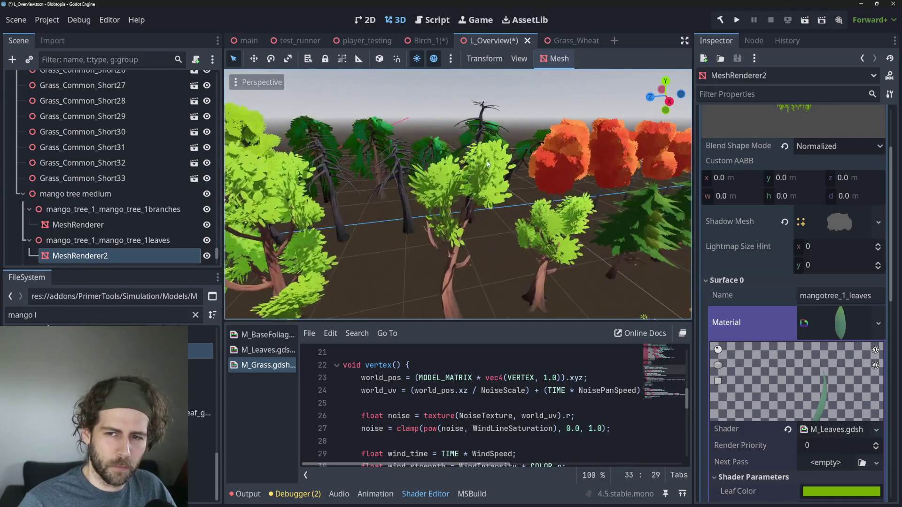
scroll(490, 173, up, 2)
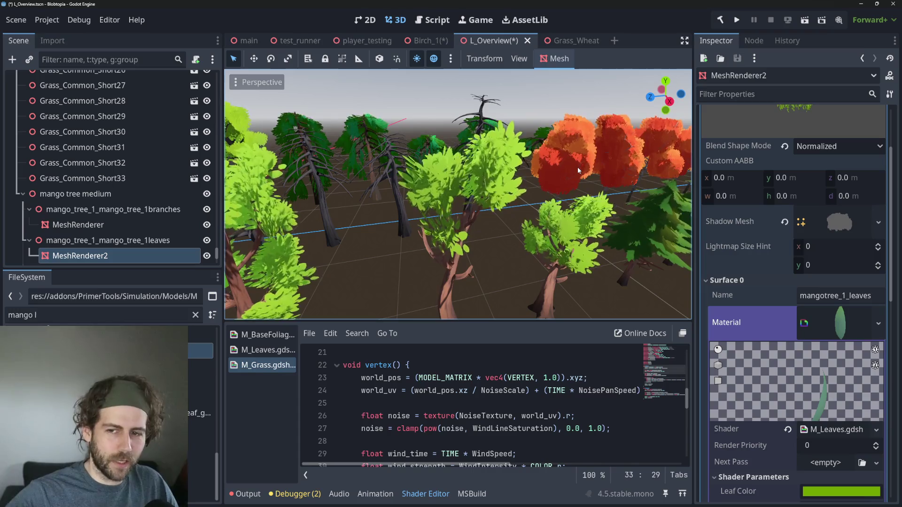
scroll(577, 167, down, 6)
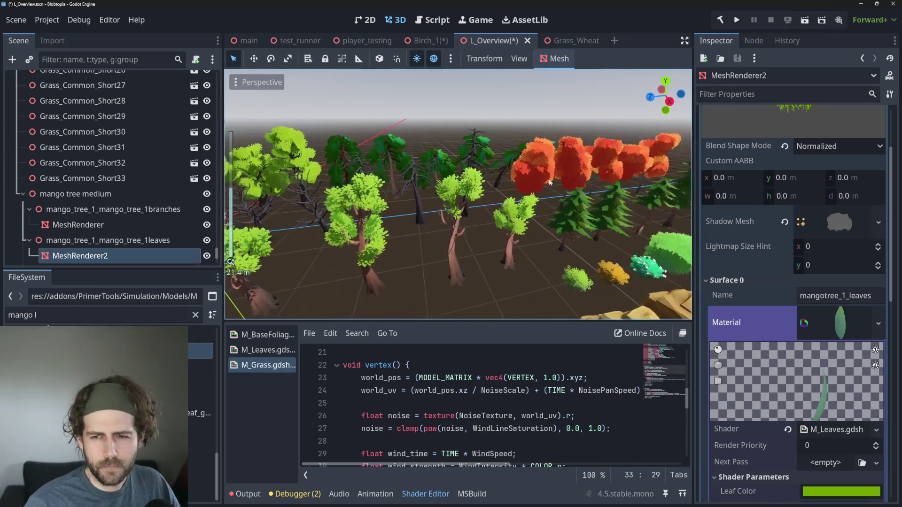
scroll(461, 274, down, 2)
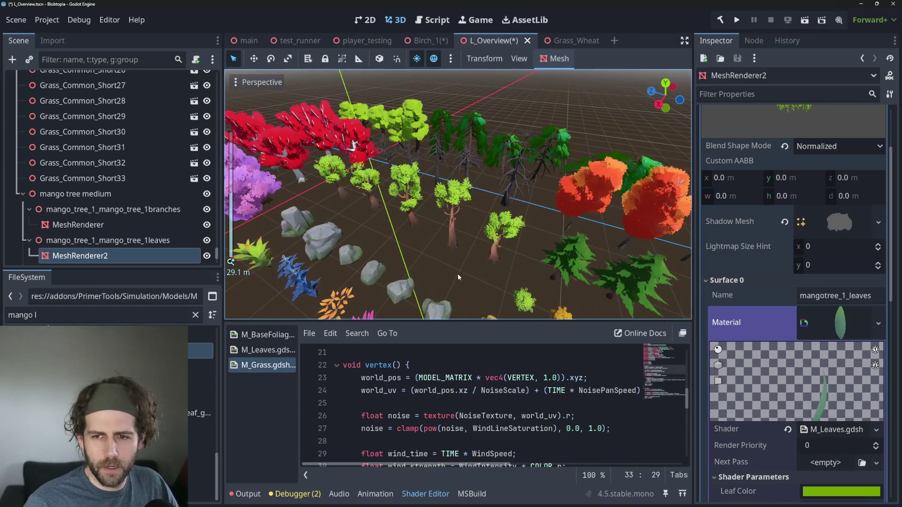
scroll(481, 230, up, 5)
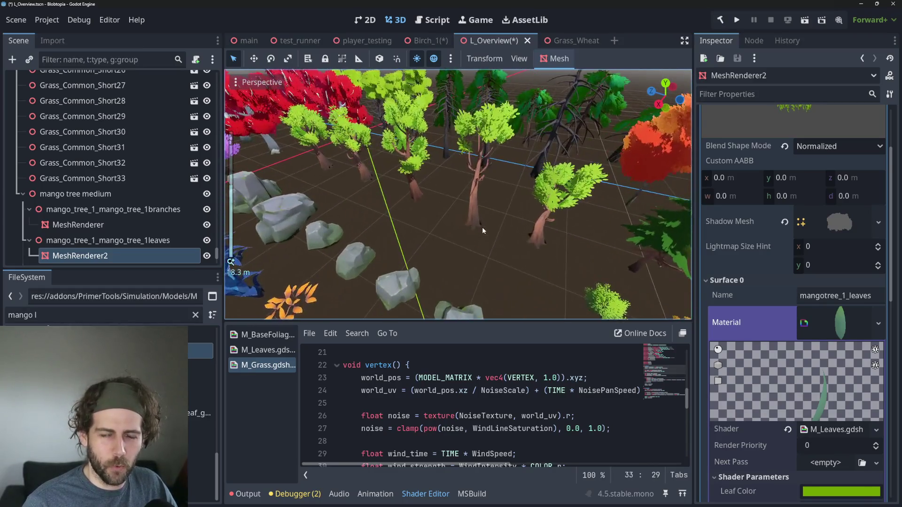
scroll(482, 230, up, 4)
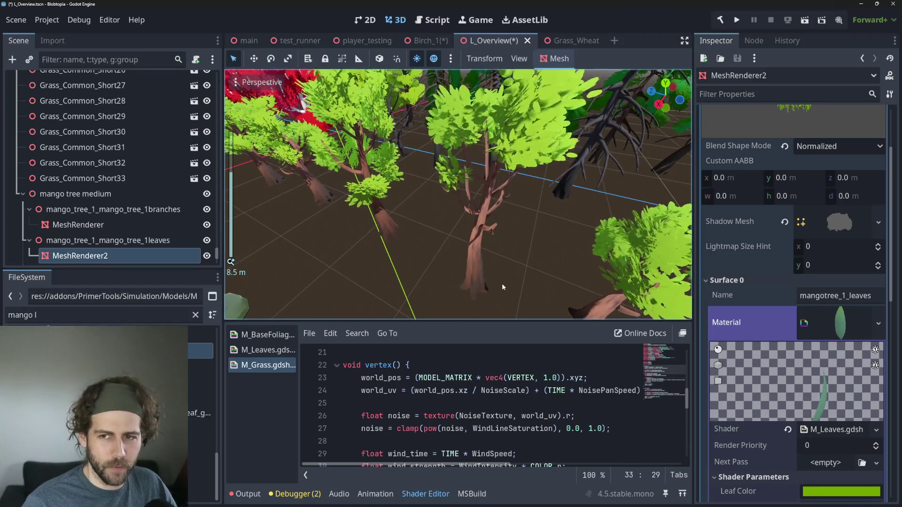
scroll(500, 280, down, 7)
Frame the mango leaves mesh, tilt the view toward the flowers, and refocus on the leaves
key(f)
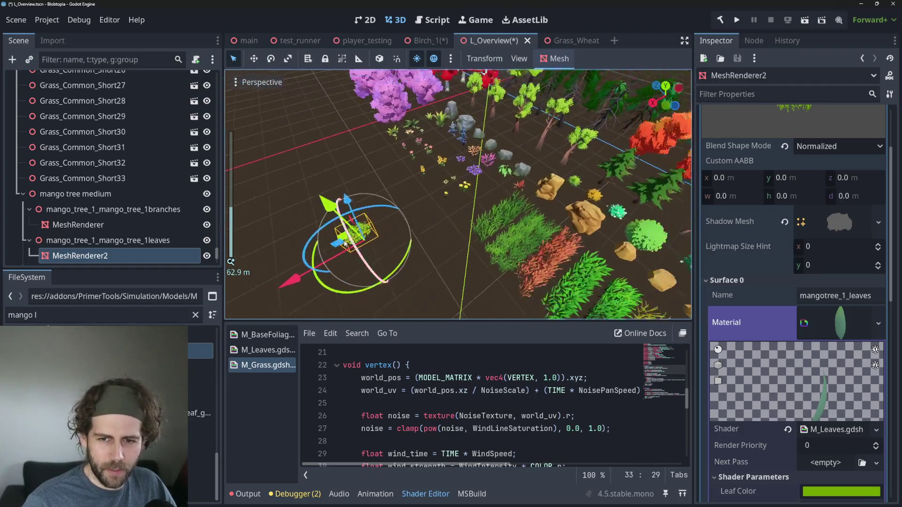
scroll(495, 129, up, 3)
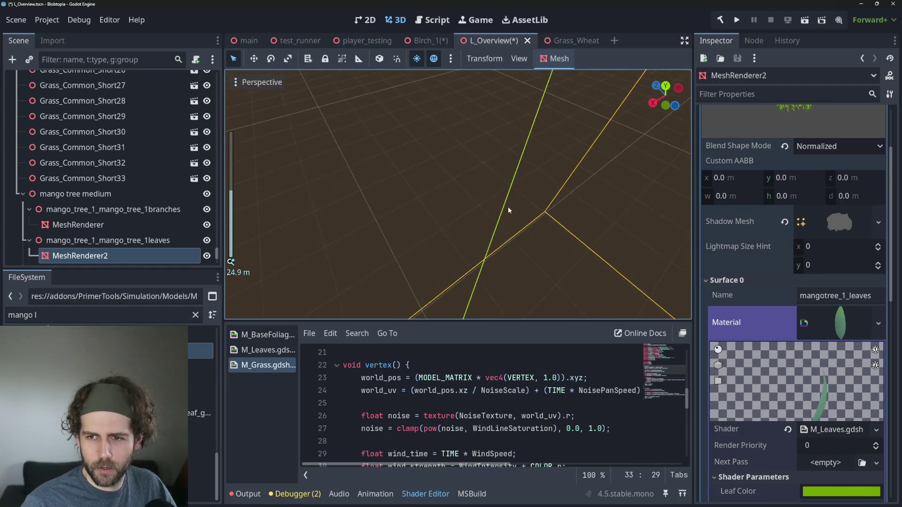
mouse_move(511, 204)
mouse_down()
mouse_move(507, 181)
mouse_move(500, 234)
mouse_move(509, 224)
mouse_up()
key(f)
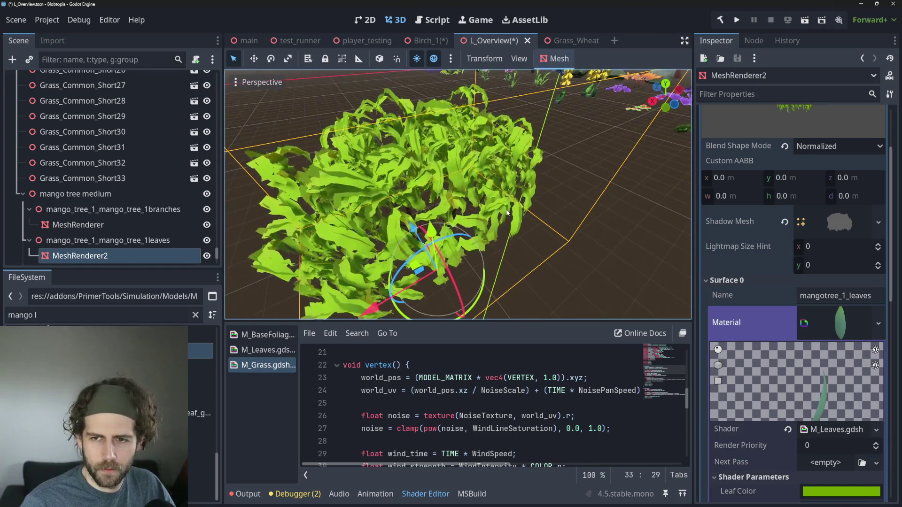
scroll(506, 213, down, 3)
key(f)
scroll(506, 213, down, 3)
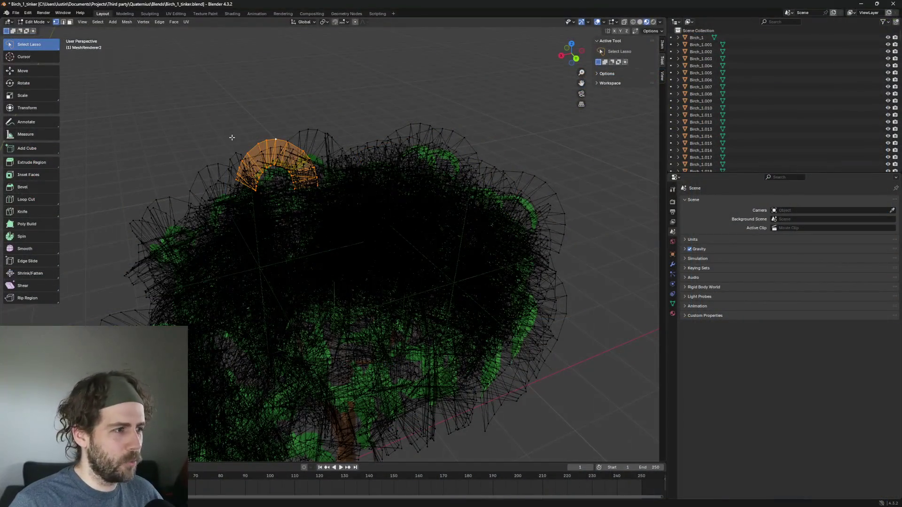
mouse_move(235, 136)
mouse_down()
mouse_move(306, 101)
mouse_move(331, 100)
mouse_move(332, 60)
mouse_move(324, 85)
mouse_up()
drag(356, 174, 381, 142)
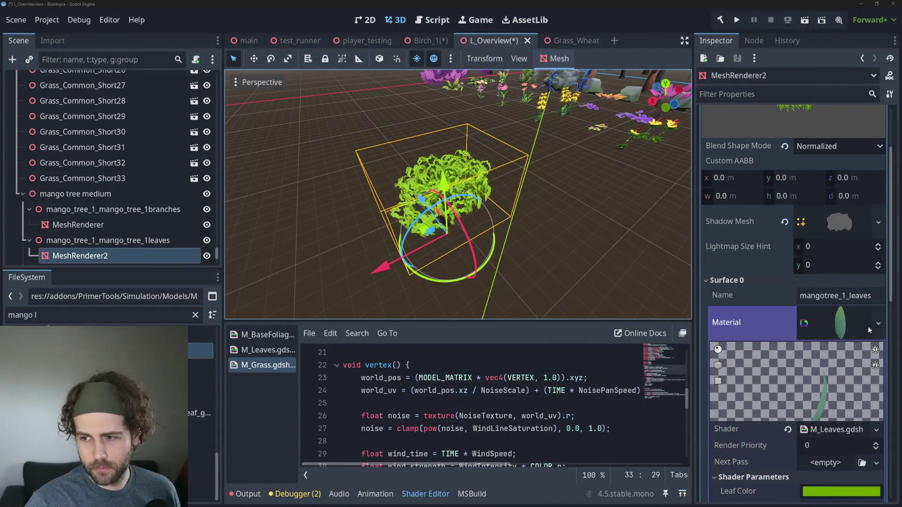
Collapse and re-expand the leaves material settings and scroll through them
click(849, 325)
click(850, 325)
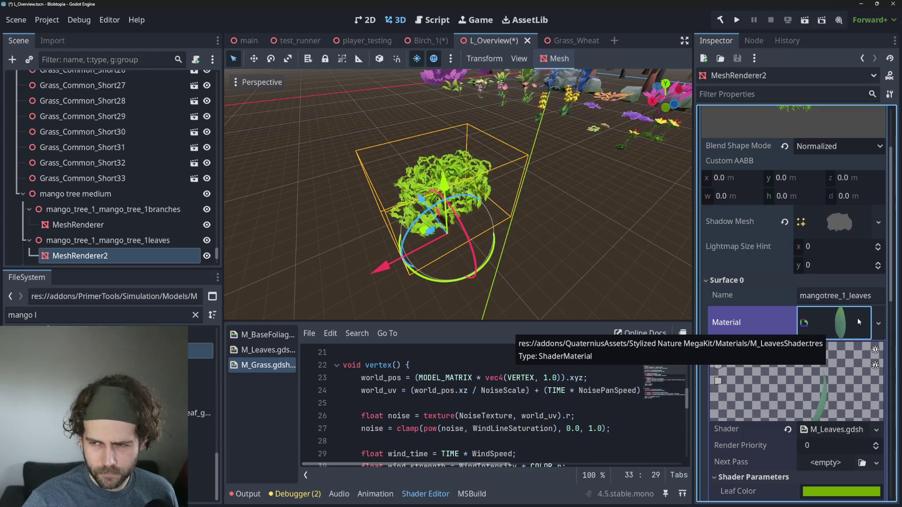
scroll(858, 317, up, 3)
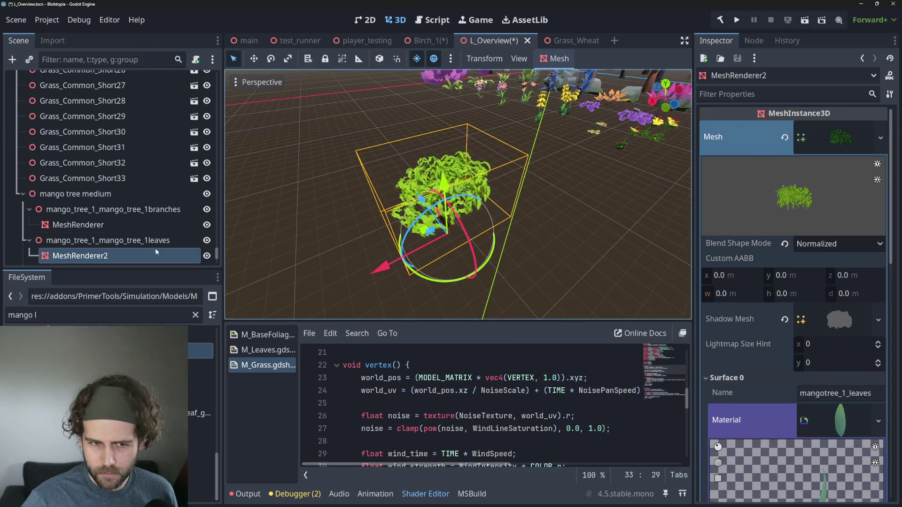
scroll(151, 252, down, 2)
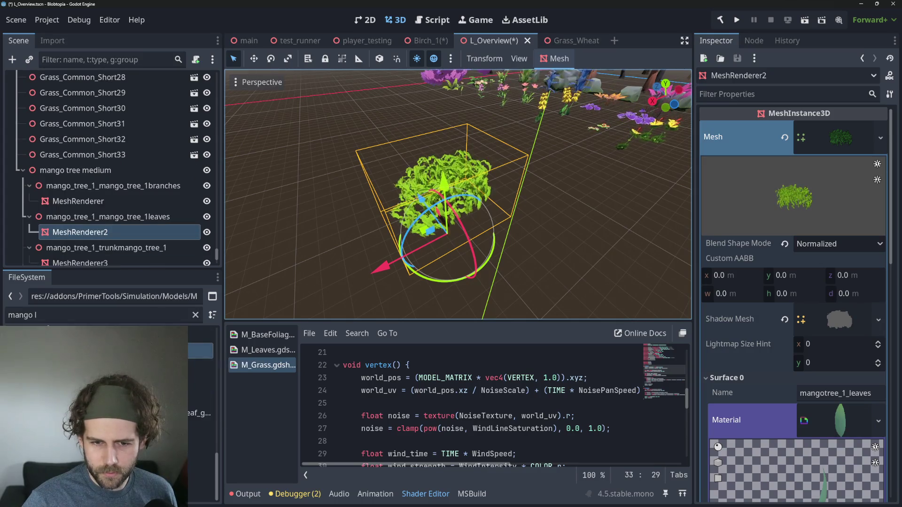
scroll(202, 400, up, 2)
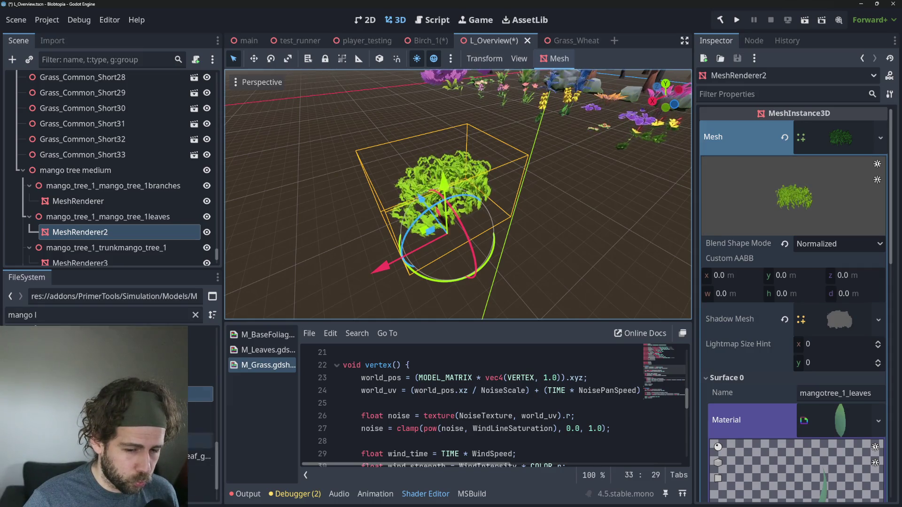
scroll(202, 414, down, 1)
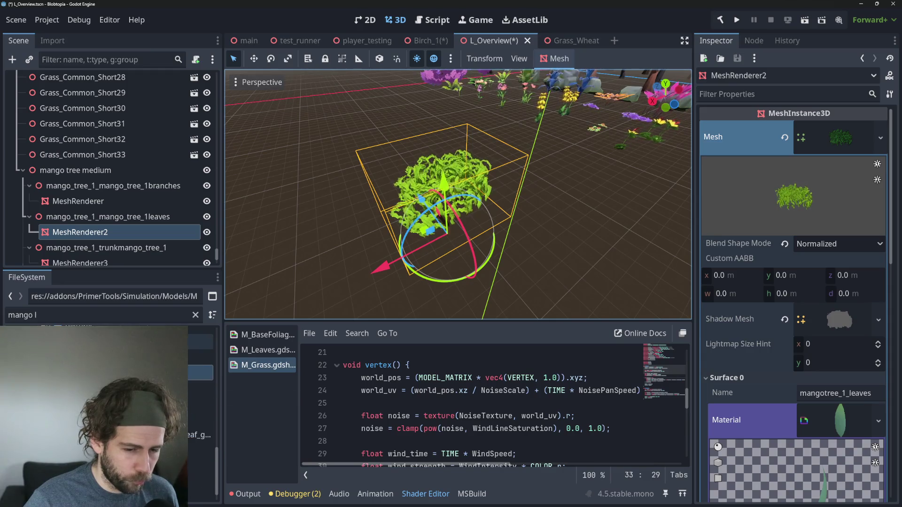
scroll(191, 422, up, 1)
Narrow the FileSystem filter to 'mango tr' and drag mango_tree_medium into the level
click(66, 321)
key(BackSpace)
key(BackSpace)
text(tr)
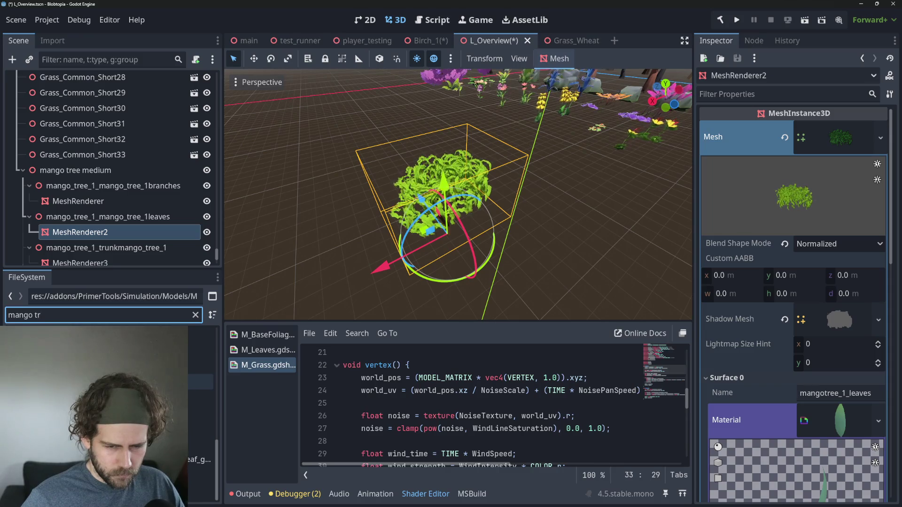
mouse_move(200, 490)
mouse_down()
mouse_move(293, 261)
mouse_move(388, 187)
mouse_move(371, 156)
mouse_up()
Collapse the mango tree medium node in the Scene tree
scroll(399, 179, up, 5)
scroll(414, 188, down, 5)
scroll(428, 198, up, 8)
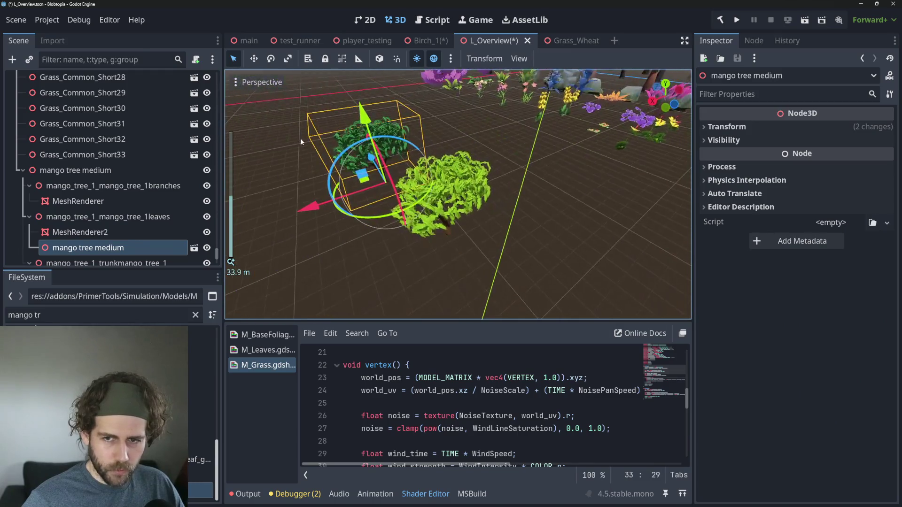
scroll(376, 176, down, 5)
scroll(470, 192, up, 4)
scroll(475, 190, down, 4)
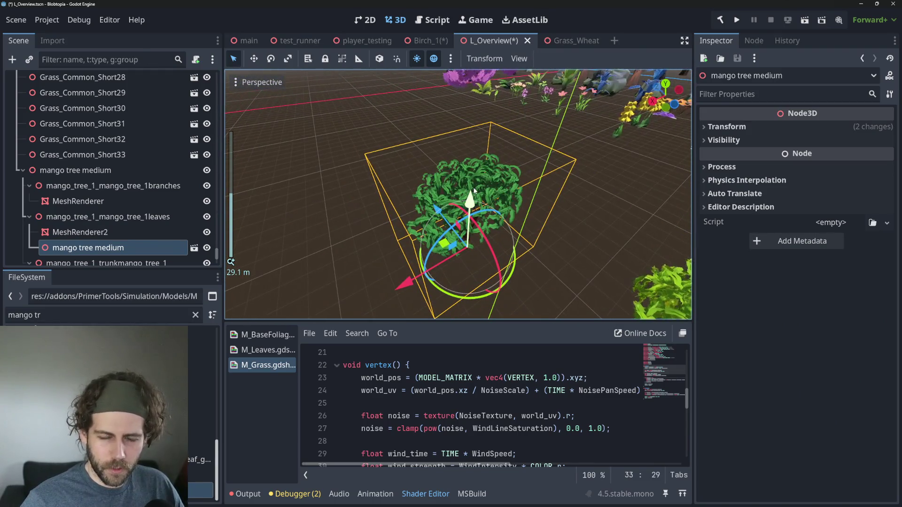
scroll(474, 190, up, 4)
scroll(475, 179, down, 4)
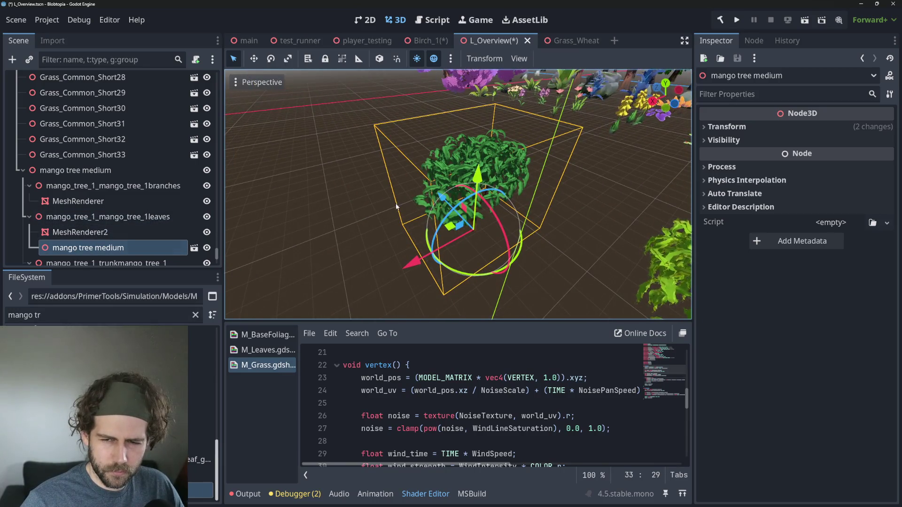
click(22, 171)
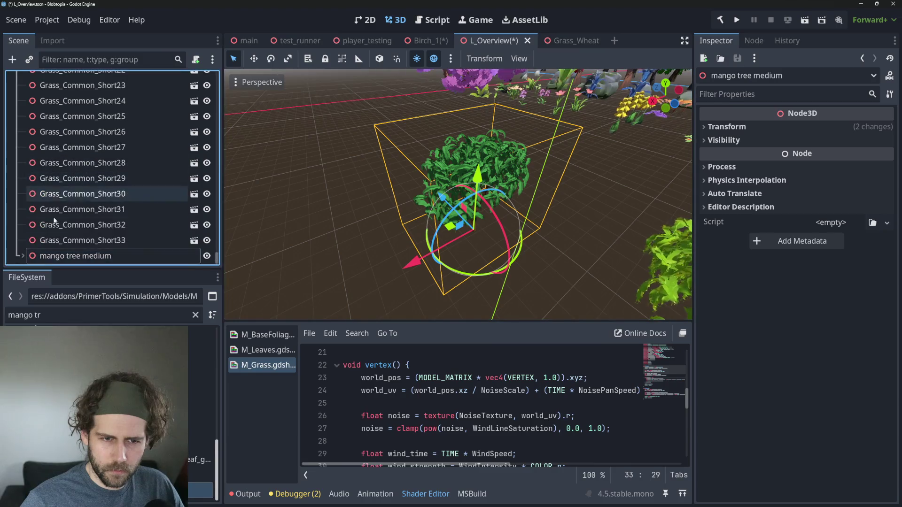
scroll(132, 211, up, 10)
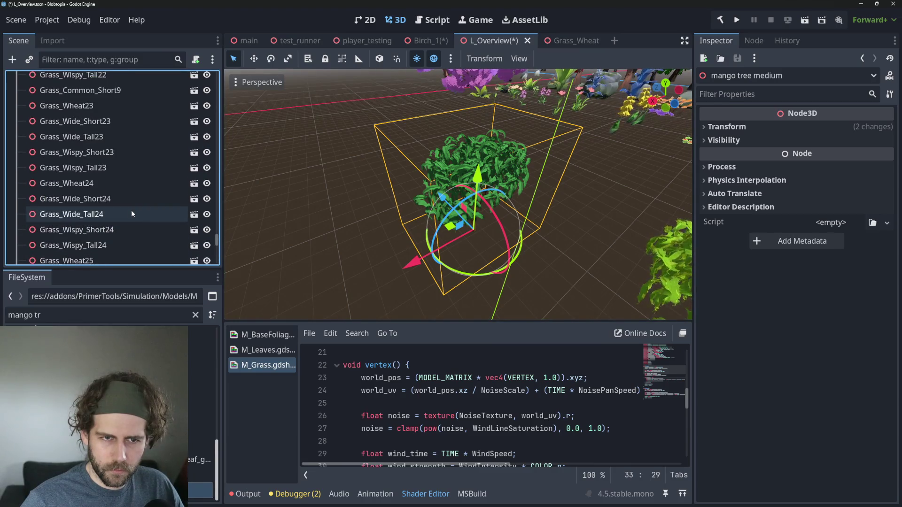
scroll(131, 210, down, 10)
Select and frame mango tree medium, collapsing its branches, leaves and trunk child nodes
click(660, 266)
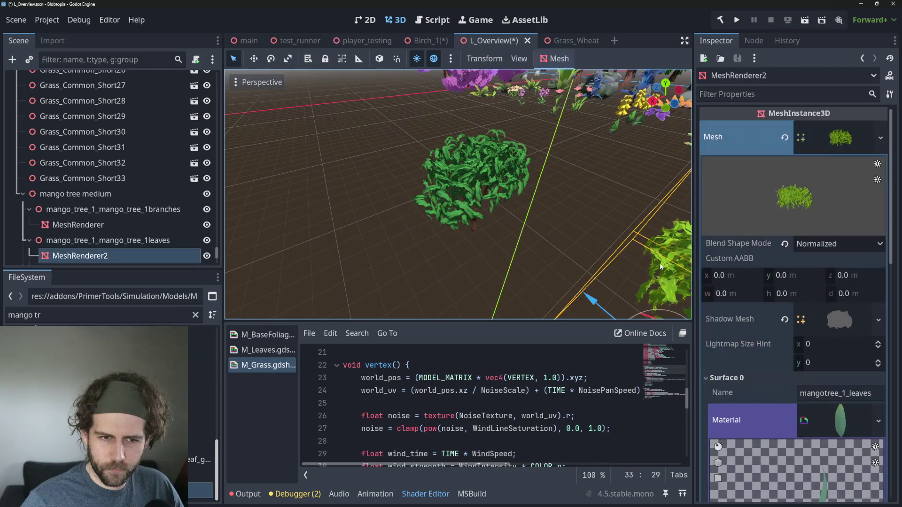
click(442, 214)
key(f)
scroll(450, 219, down, 4)
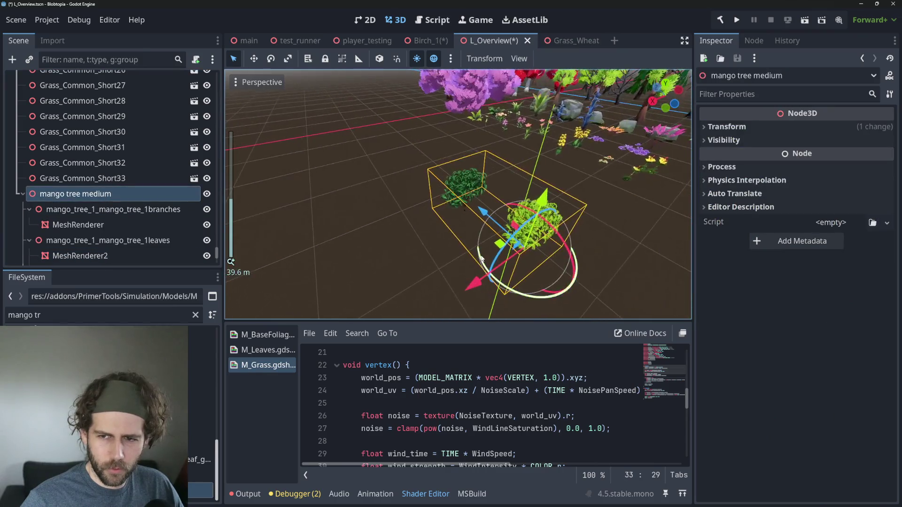
click(28, 208)
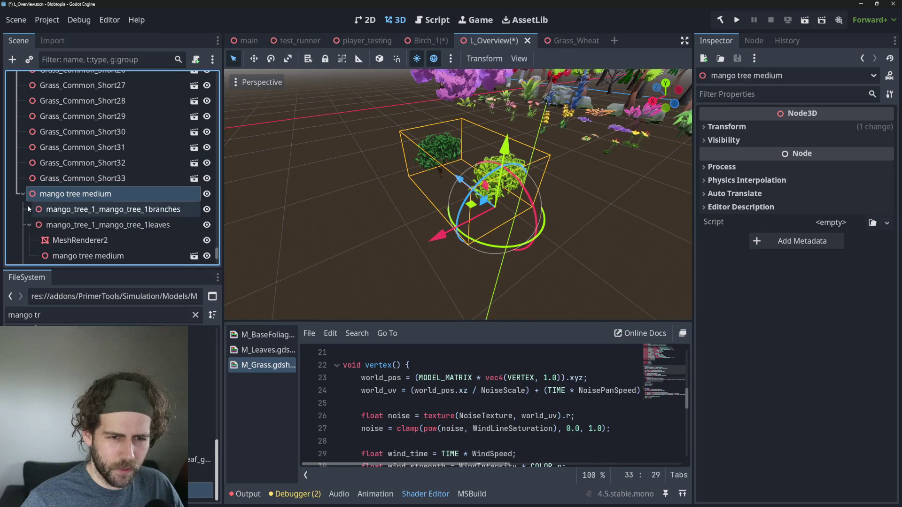
click(28, 225)
click(28, 240)
scroll(71, 212, down, 3)
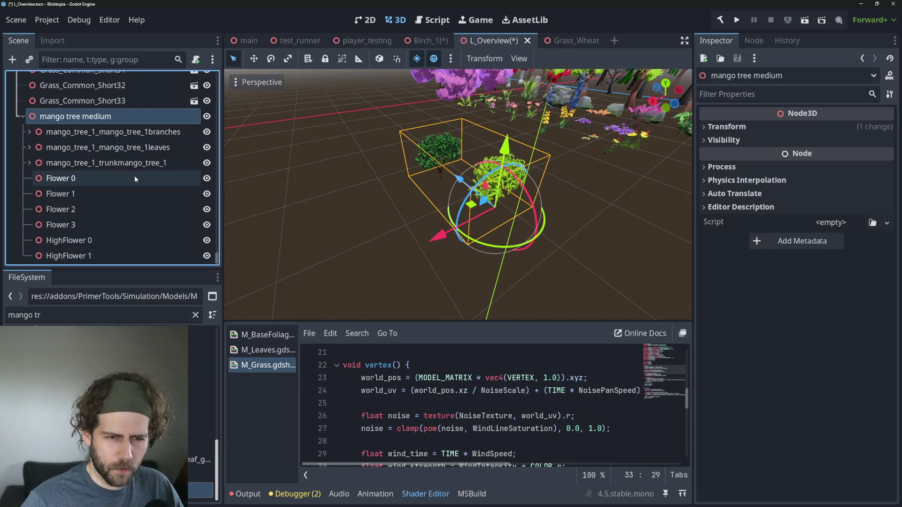
Nudge the first mango tree slightly upward and clear the selection
drag(488, 186, 495, 190)
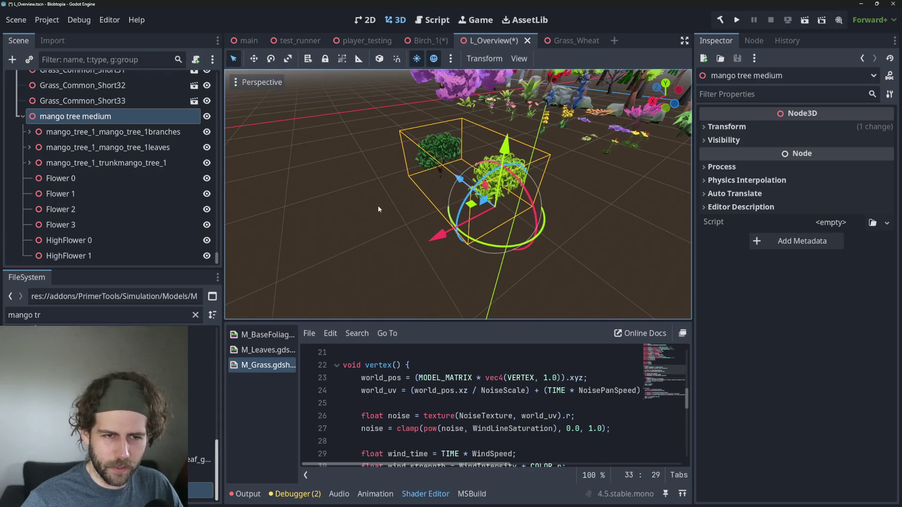
scroll(63, 162, up, 10)
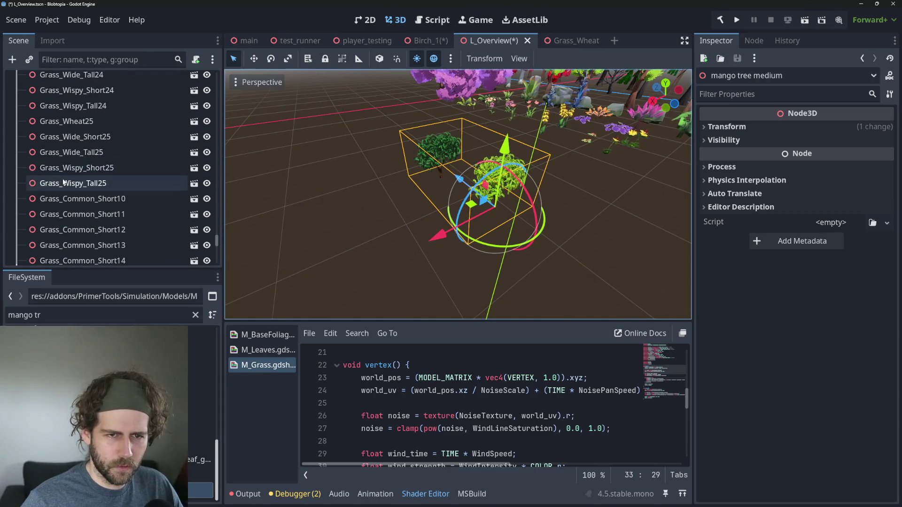
scroll(63, 163, down, 5)
click(553, 294)
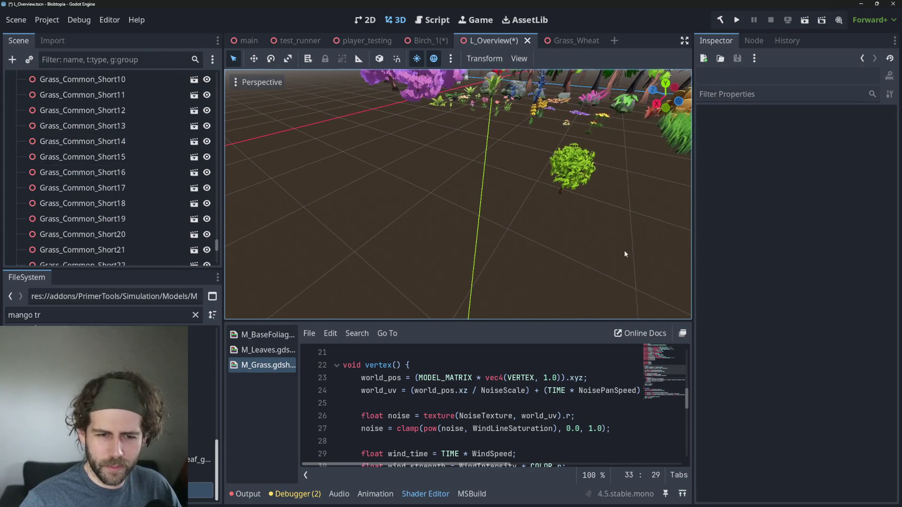
scroll(161, 241, down, 15)
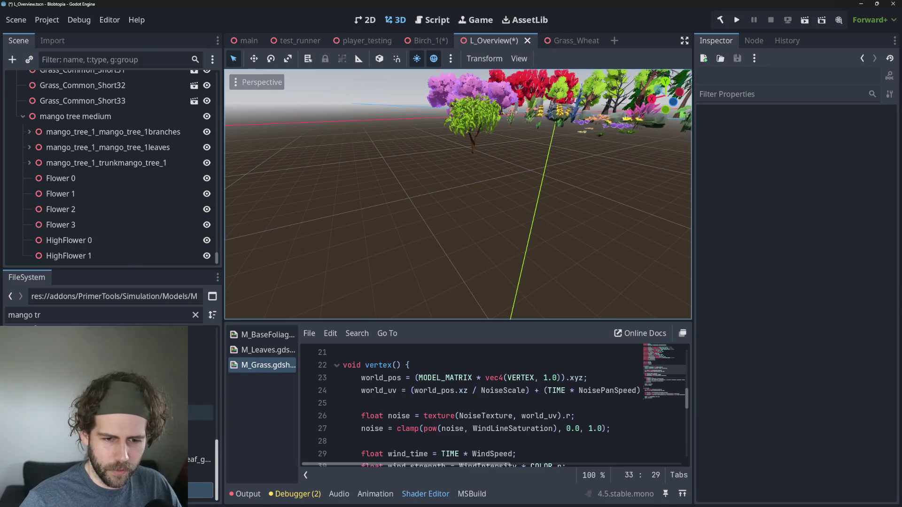
Drop a second mango tree medium instance into the scene and frame the scene root
mouse_move(200, 490)
mouse_down()
mouse_move(222, 441)
mouse_move(480, 213)
mouse_move(518, 158)
mouse_move(503, 173)
mouse_up()
click(21, 99)
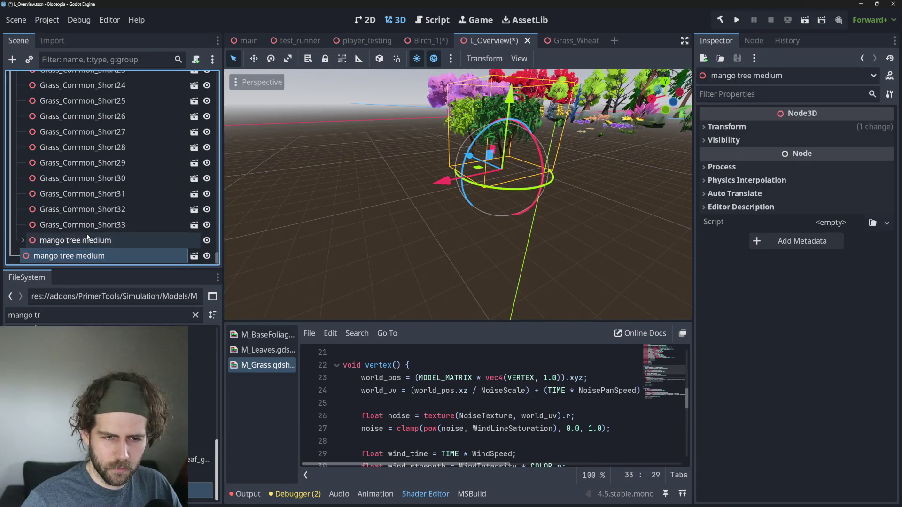
scroll(105, 216, up, 20)
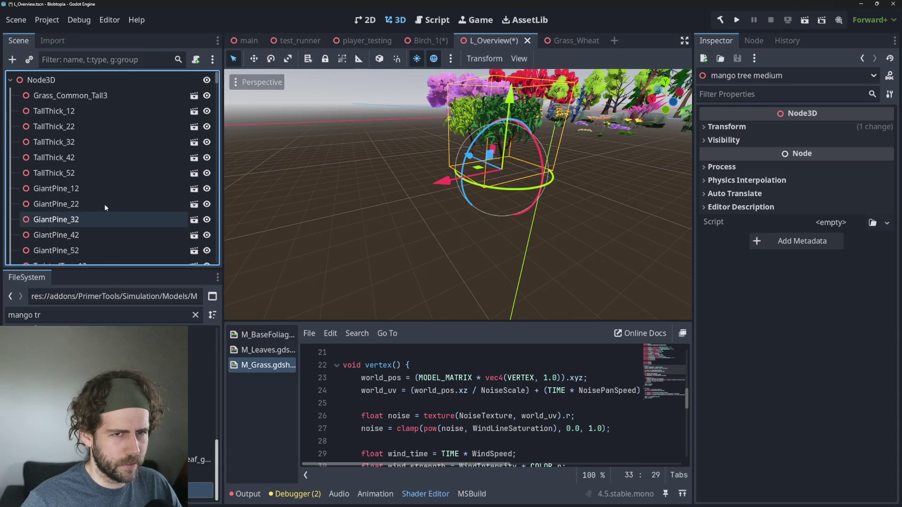
key(Home)
key(f)
scroll(333, 173, down, 3)
scroll(388, 189, up, 10)
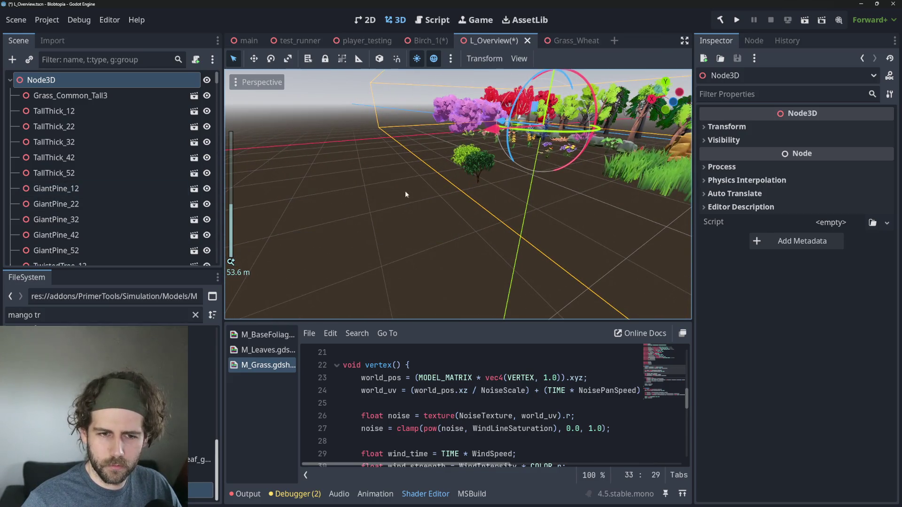
scroll(29, 177, down, 20)
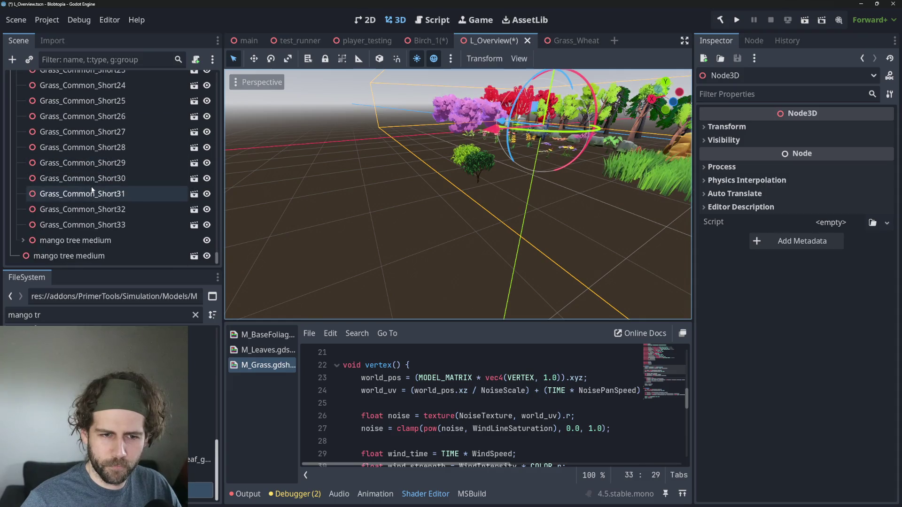
Move mango tree medium2 above its sibling and shift it forward toward the camera
mouse_move(69, 257)
mouse_down()
mouse_move(78, 238)
mouse_move(96, 237)
mouse_up()
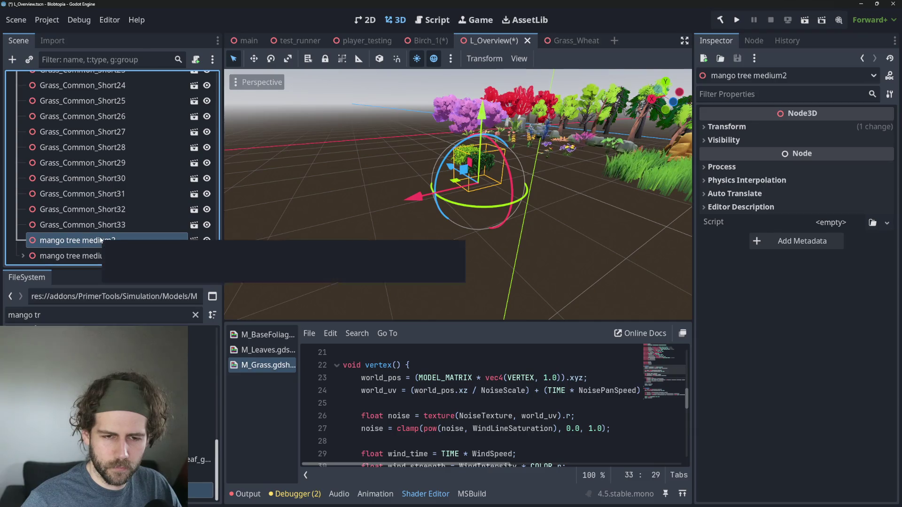
scroll(250, 220, down, 5)
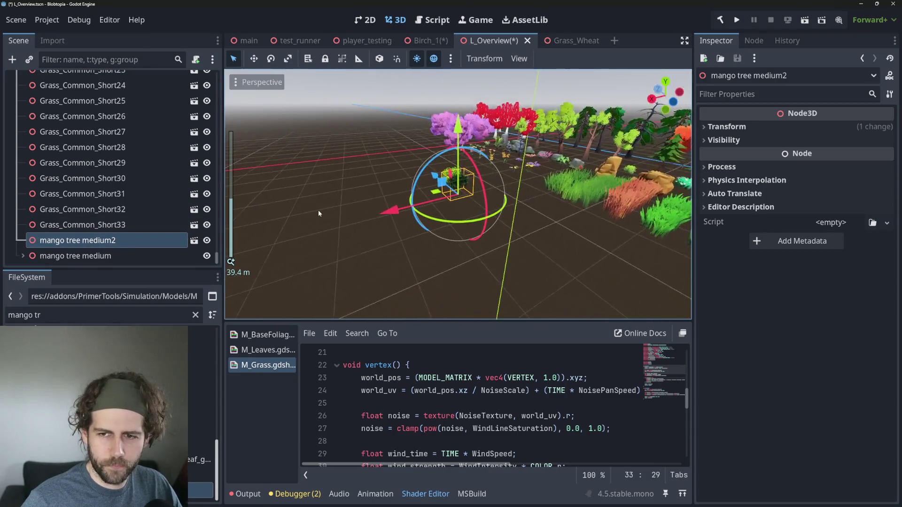
scroll(319, 207, up, 8)
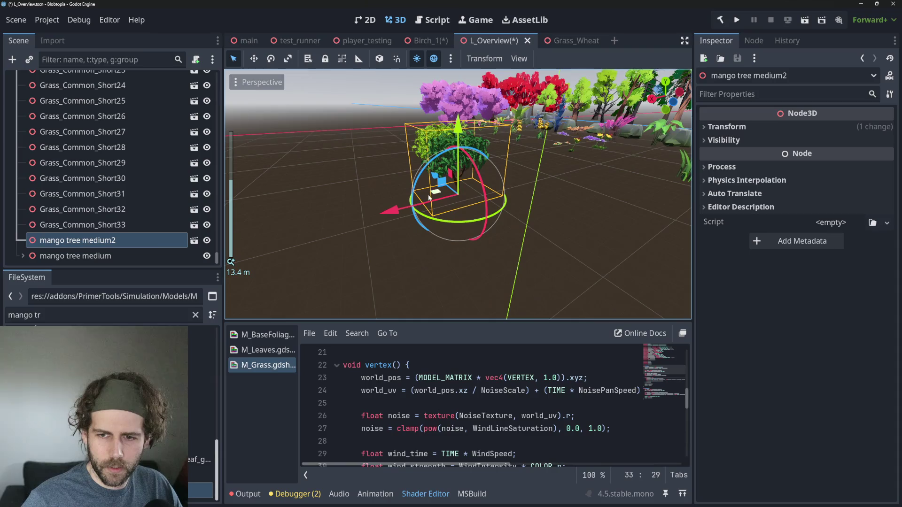
drag(429, 197, 519, 238)
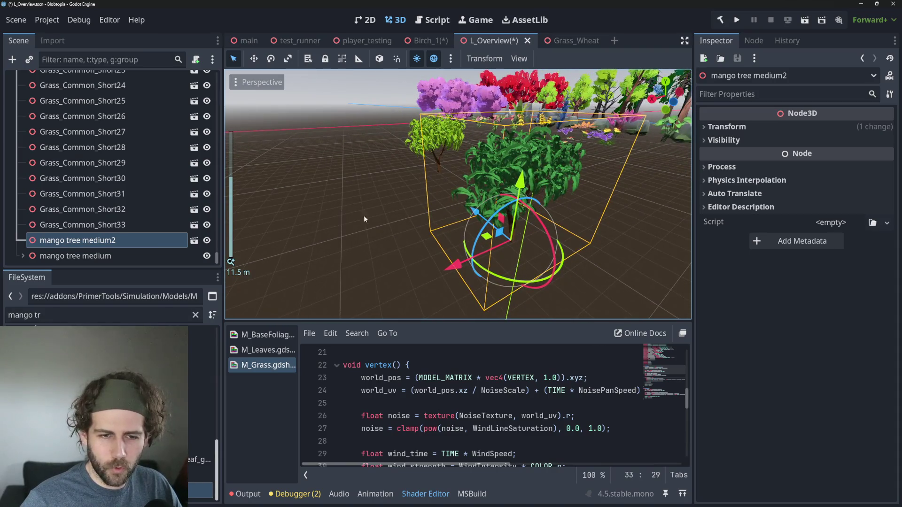
right_click(154, 241)
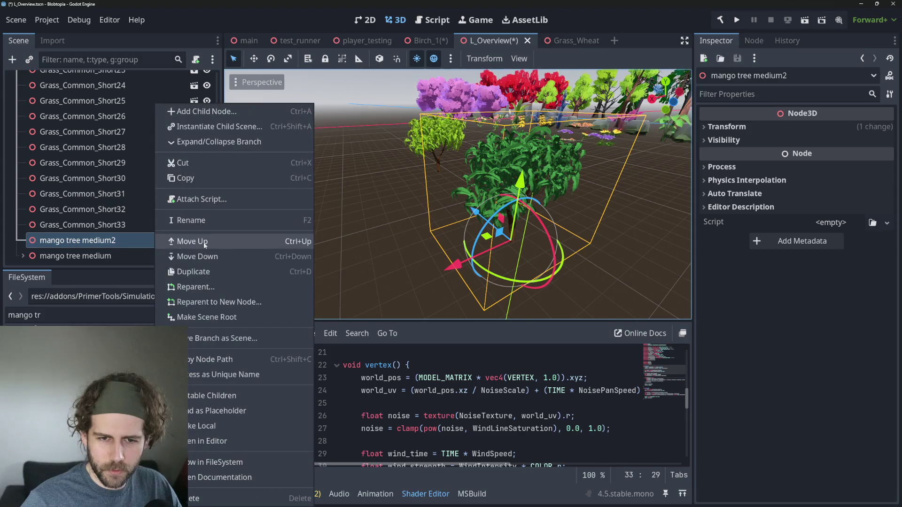
Make mango tree medium2 local, inspect its leaves MeshRenderer2 Surface 0 material, then switch to Grass_Wheat
click(224, 426)
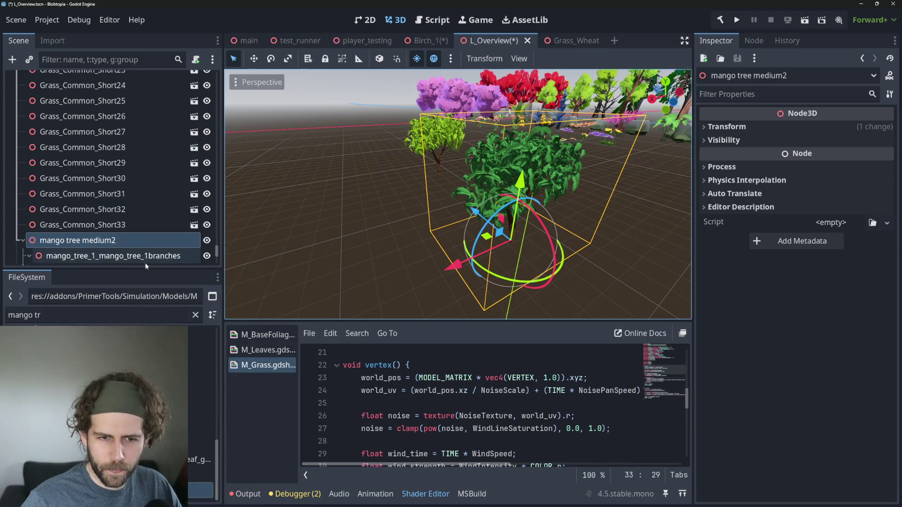
scroll(151, 247, down, 5)
click(166, 190)
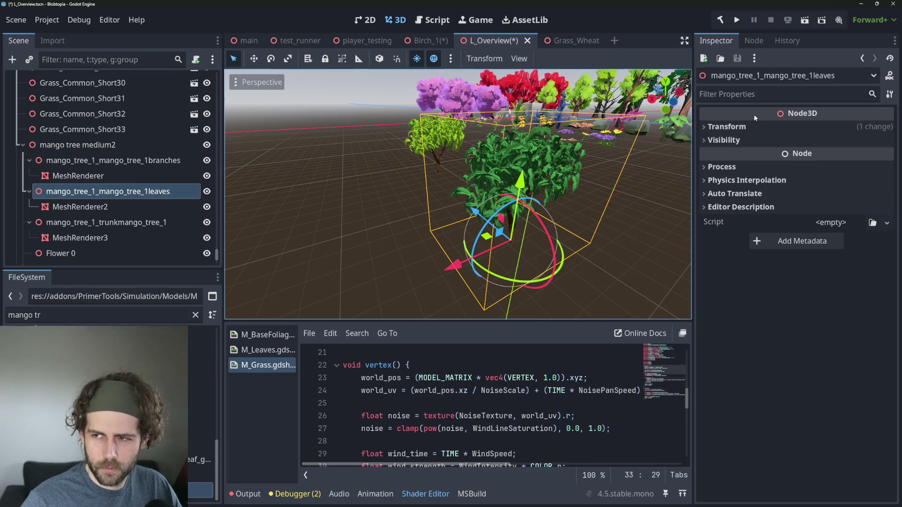
click(155, 207)
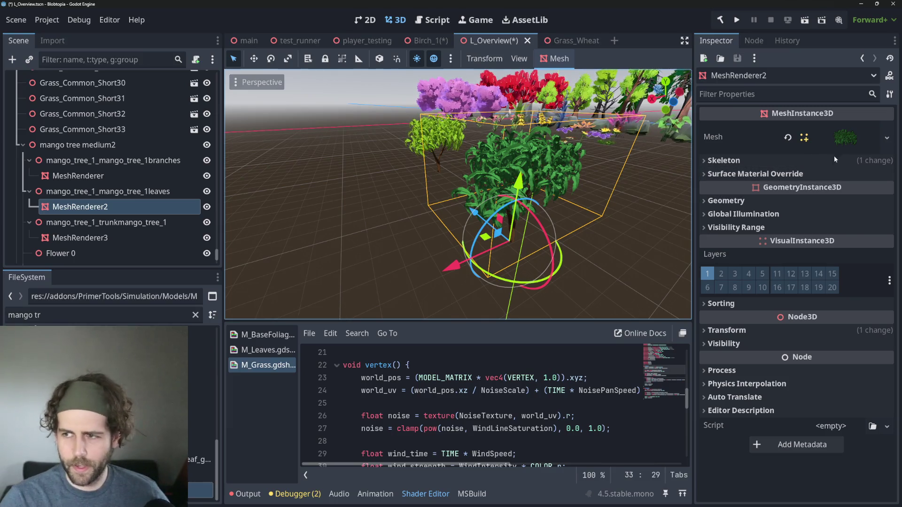
click(841, 142)
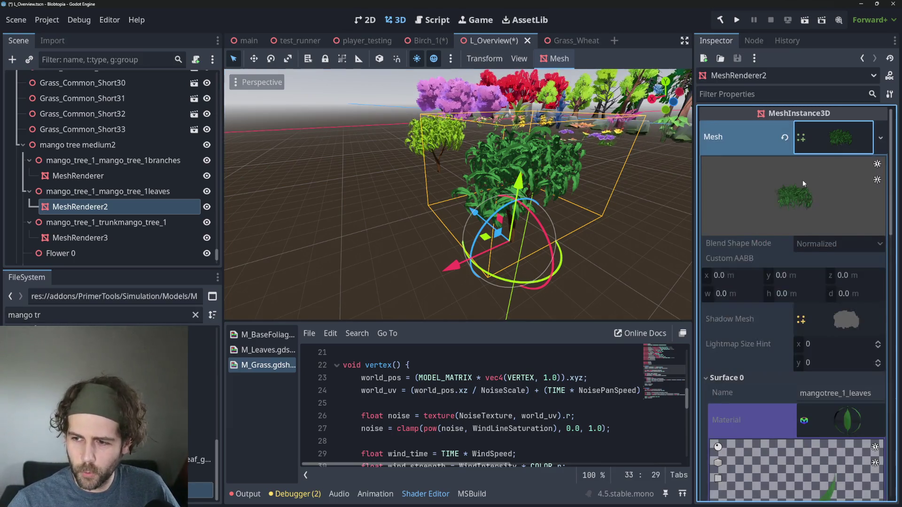
scroll(803, 184, down, 5)
scroll(783, 235, up, 3)
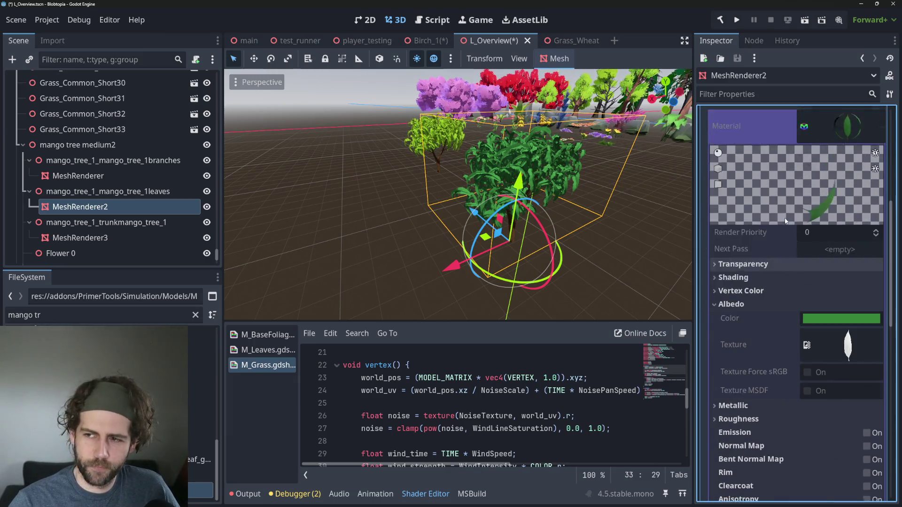
scroll(791, 256, down, 1)
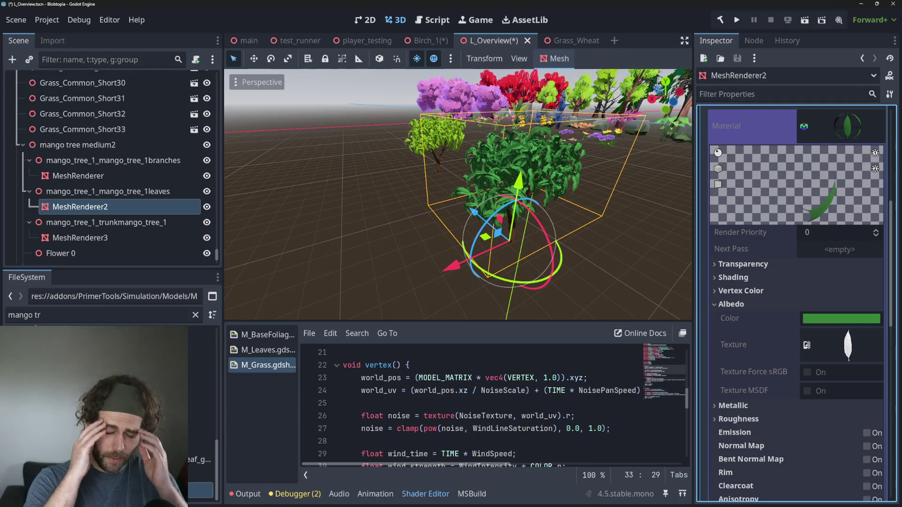
click(564, 41)
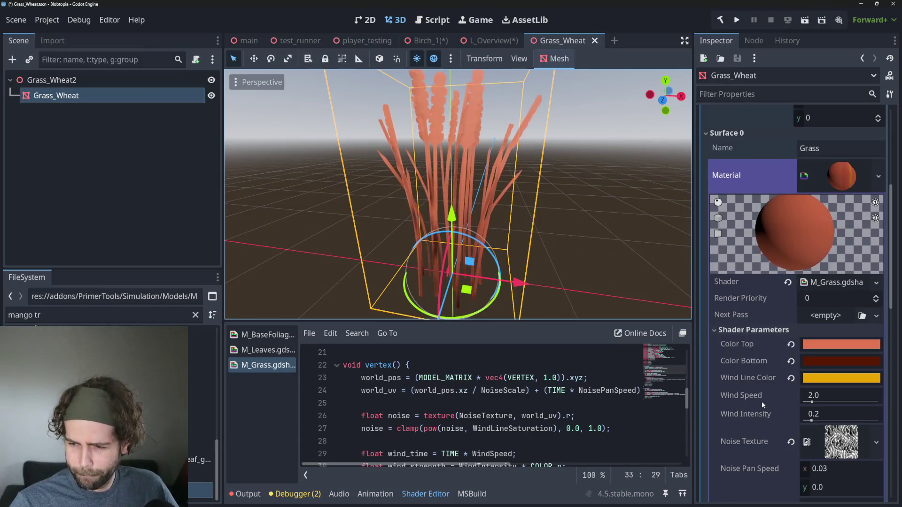
Scroll through the M_Grass wind Shader Parameters in the Inspector and deselect the Grass_Wheat node
scroll(762, 402, down, 3)
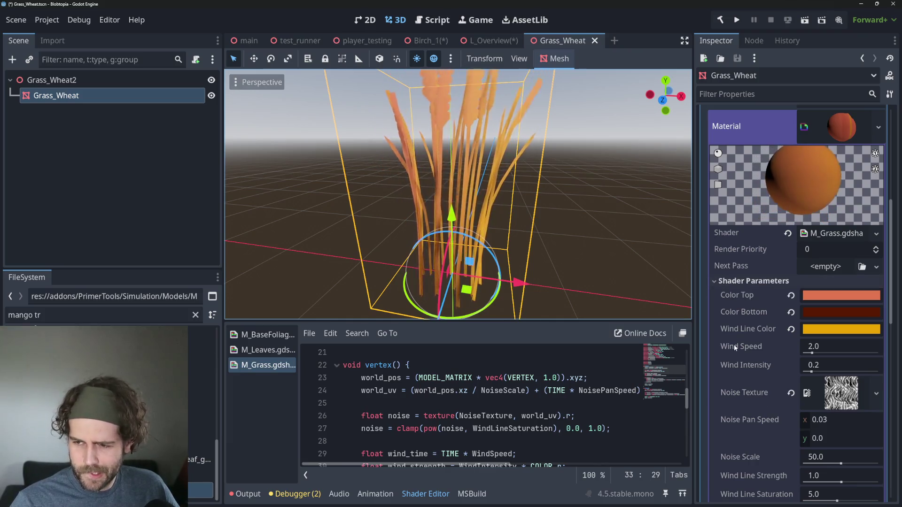
scroll(734, 345, down, 5)
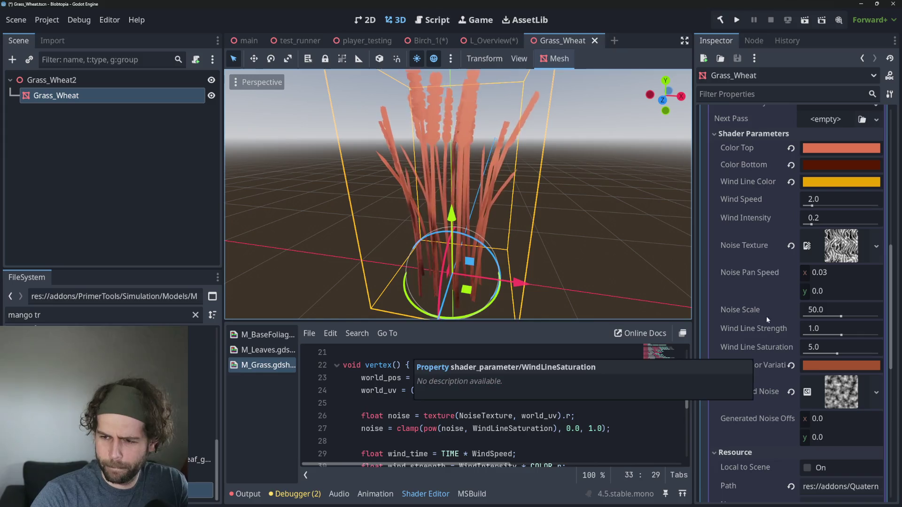
scroll(766, 320, down, 5)
scroll(766, 314, up, 9)
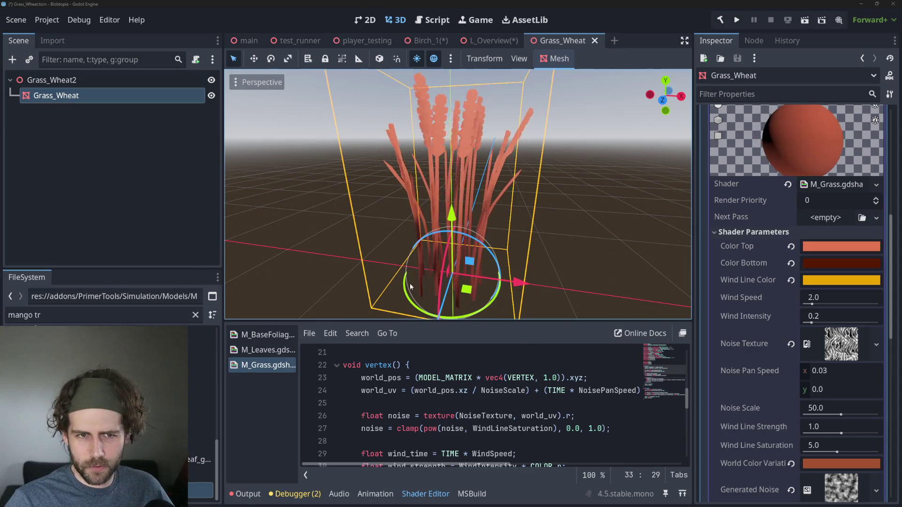
click(112, 188)
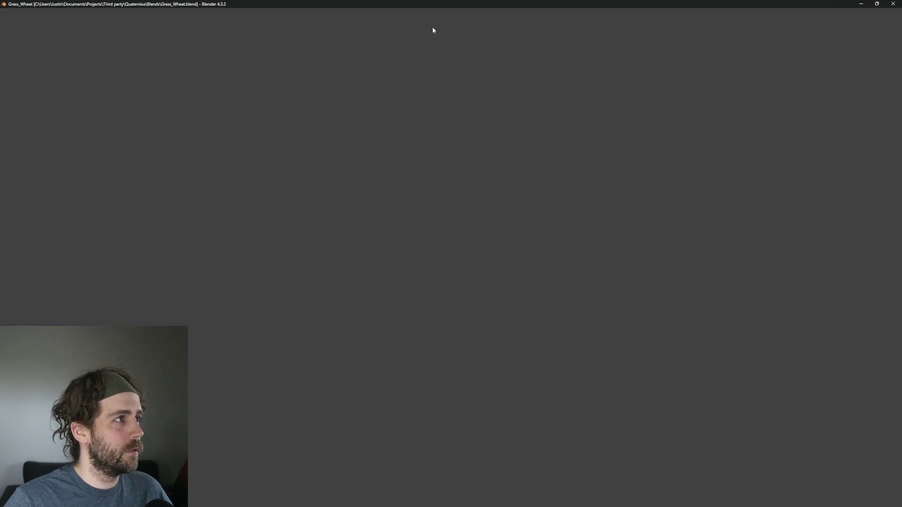
Orbit and zoom to a close perspective view of the wheat clump
scroll(413, 151, up, 6)
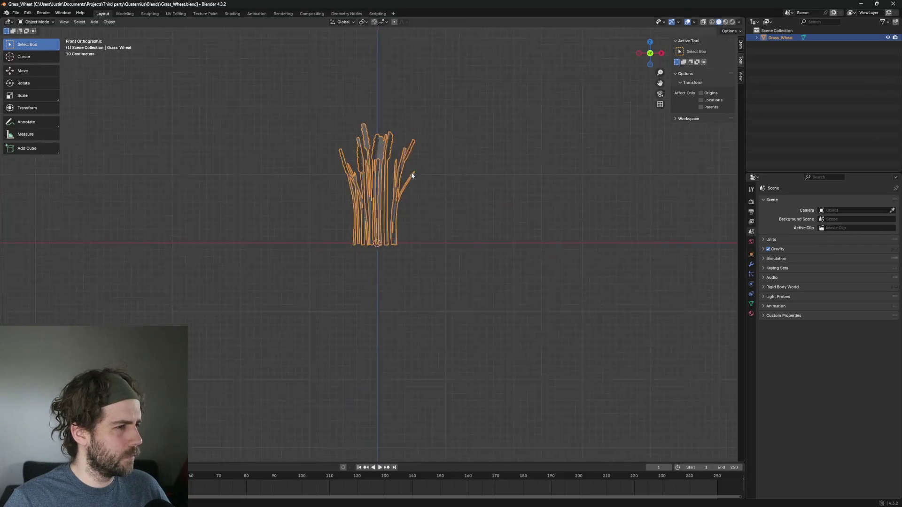
scroll(413, 197, down, 4)
mouse_move(419, 196)
mouse_down()
mouse_move(413, 216)
mouse_move(405, 202)
mouse_move(401, 225)
mouse_move(419, 233)
mouse_up()
scroll(413, 192, up, 5)
scroll(422, 255, up, 2)
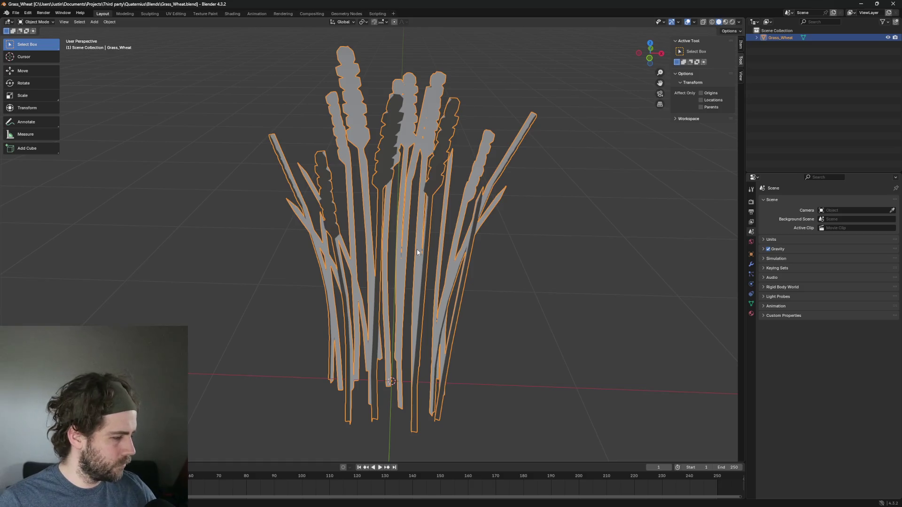
Put the wheat mesh in Edit Mode, toggling select all and deselect all to inspect it
key(Tab)
scroll(413, 233, up, 8)
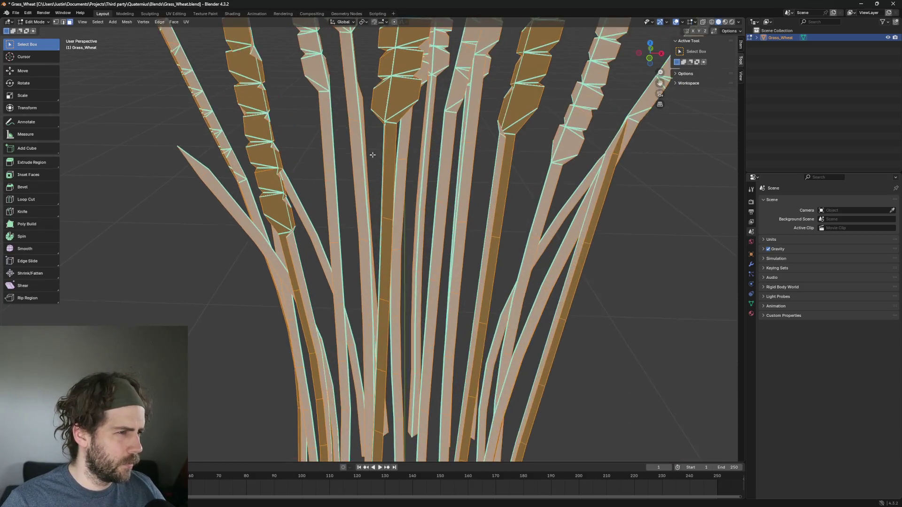
scroll(354, 140, down, 5)
scroll(334, 249, up, 5)
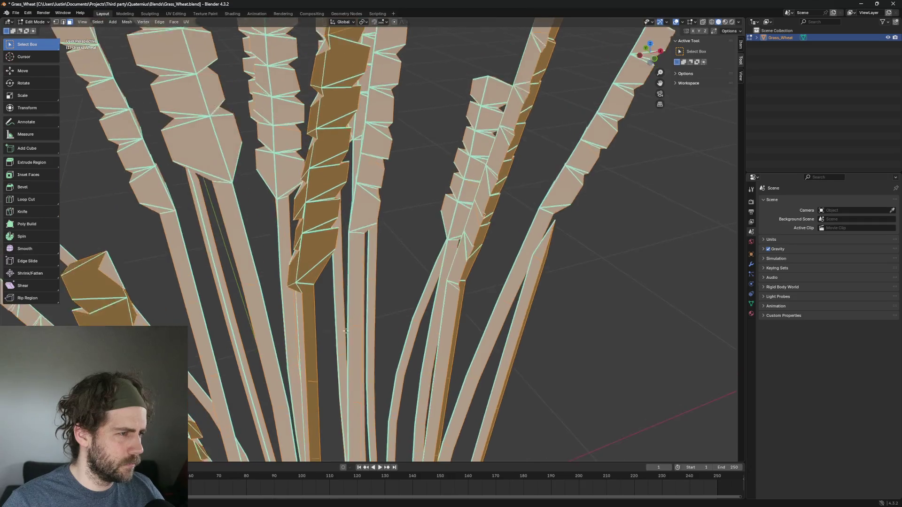
scroll(334, 248, down, 10)
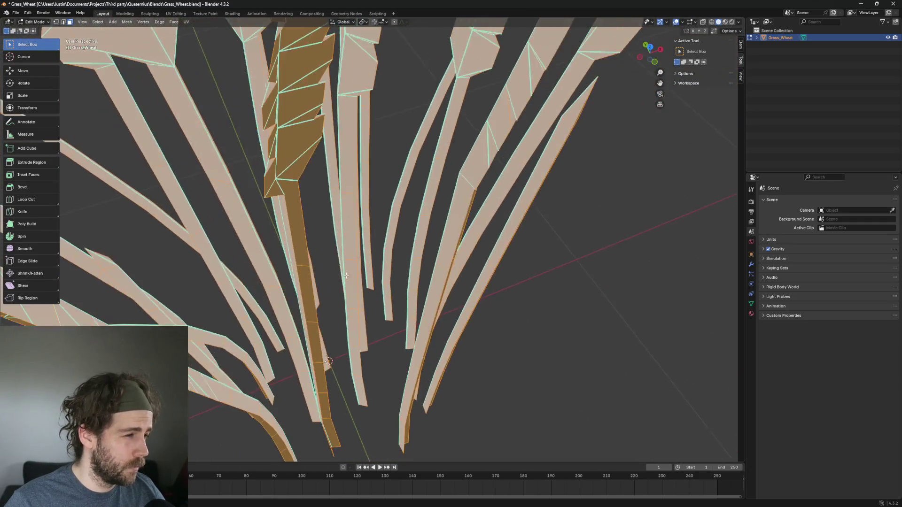
scroll(352, 262, up, 3)
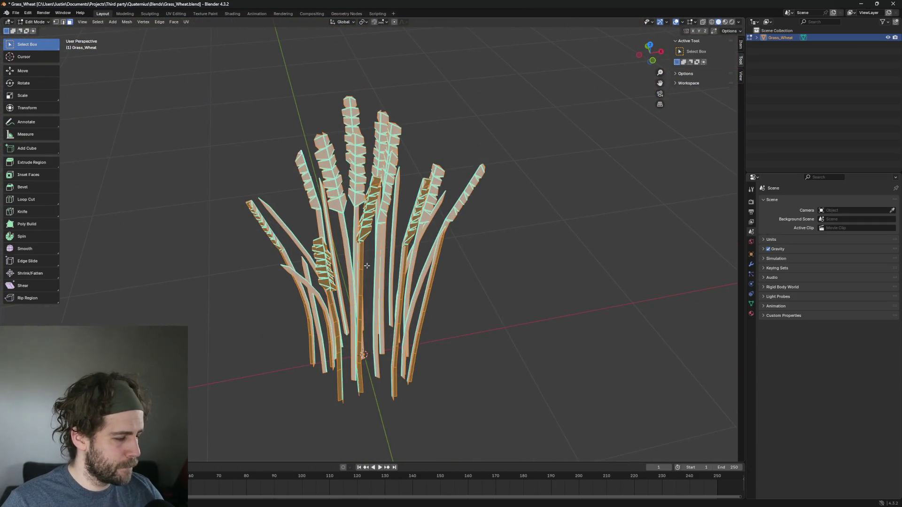
key(ctrl+z)
key(alt+a)
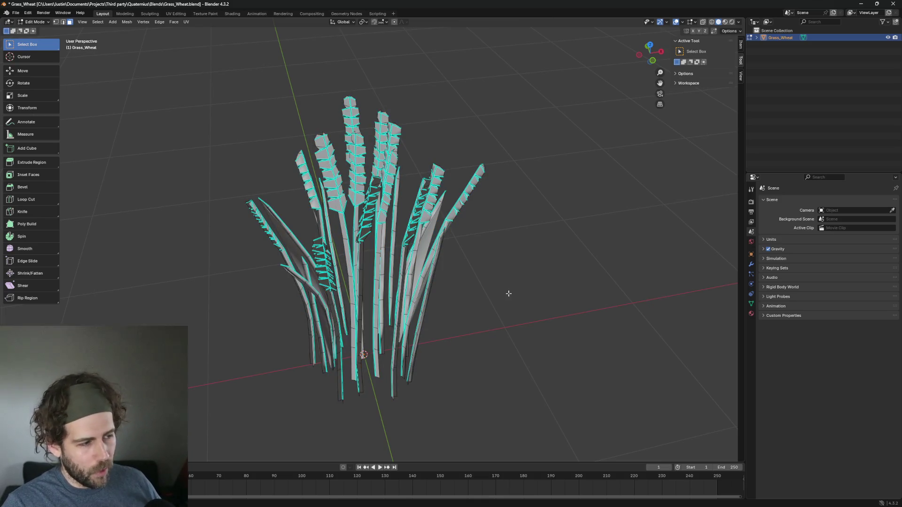
key(a)
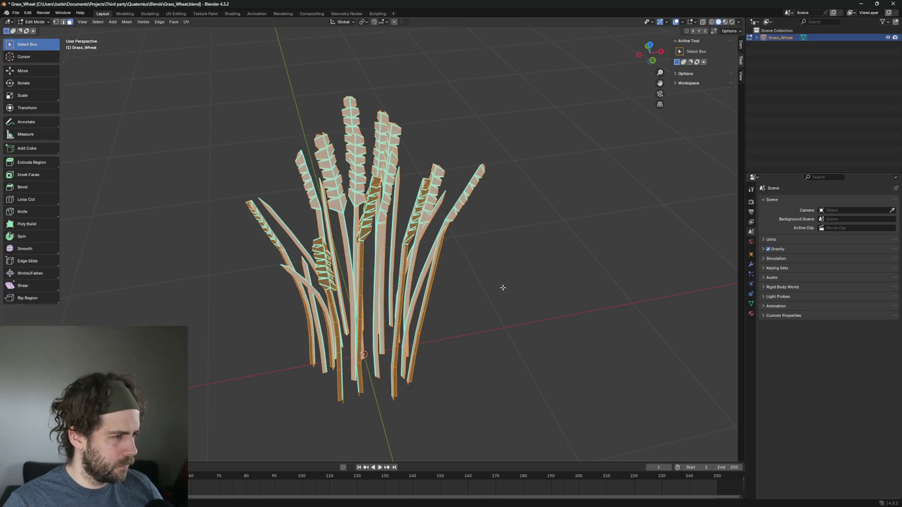
key(alt+a)
scroll(503, 287, up, 1)
mouse_move(503, 287)
mouse_down()
mouse_move(449, 280)
mouse_move(491, 285)
mouse_up()
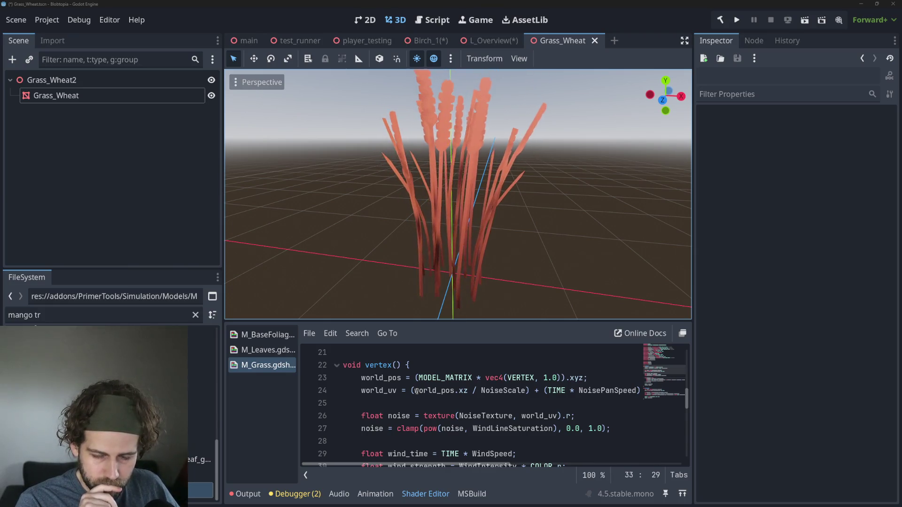
Highlight shader lines 23–26 for world position and noise sampling, then switch to L_Overview
mouse_move(400, 378)
mouse_down()
mouse_move(451, 416)
mouse_move(473, 416)
mouse_up()
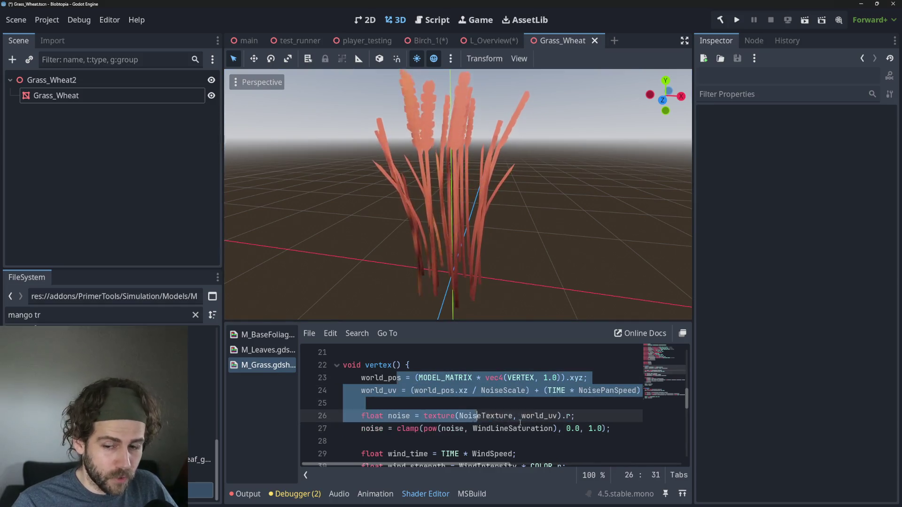
click(521, 416)
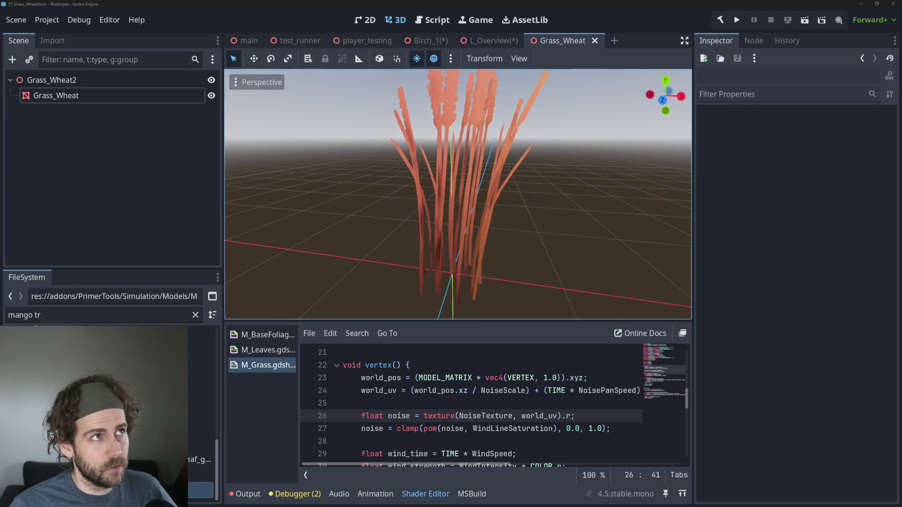
click(485, 41)
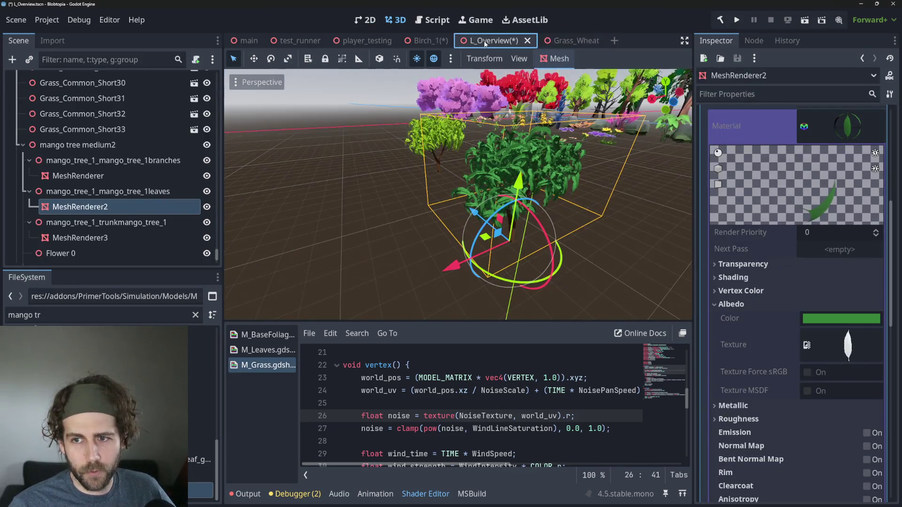
Orbit back to the mango tree and focus the view on its leaves
scroll(511, 178, down, 2)
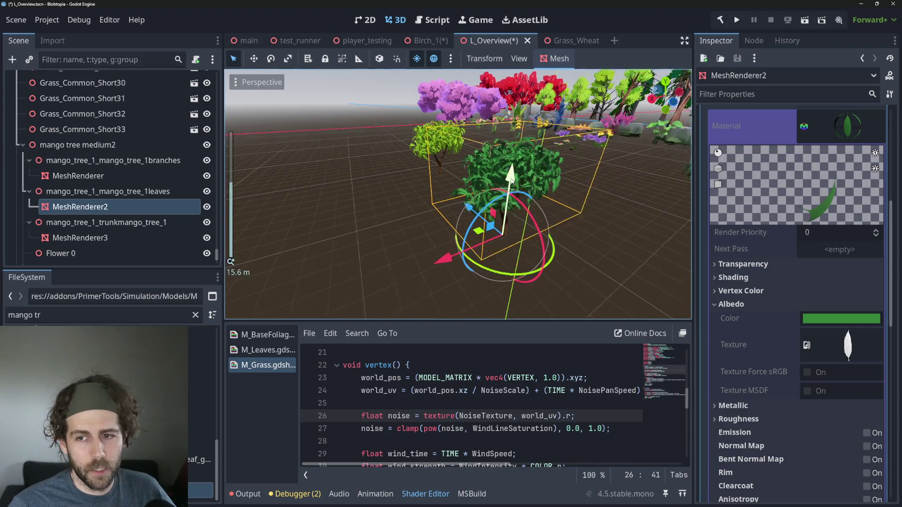
scroll(511, 177, down, 2)
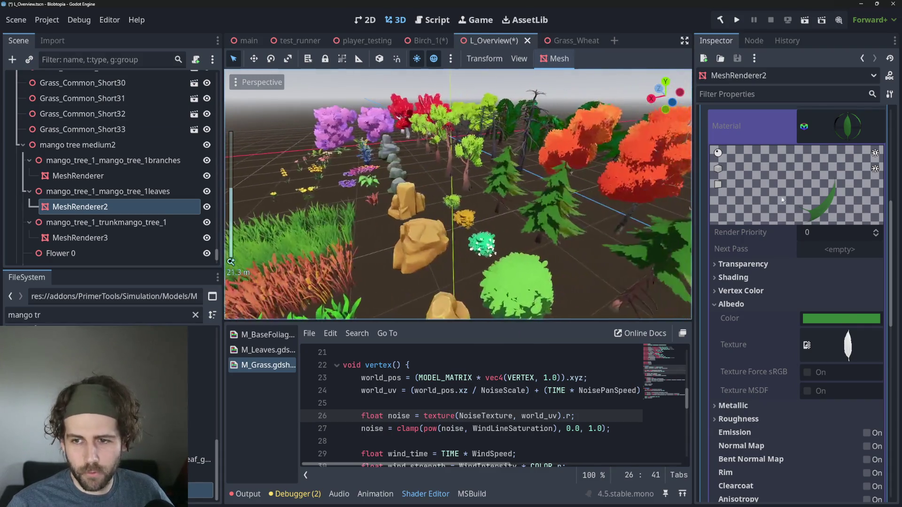
scroll(642, 180, up, 2)
scroll(488, 176, down, 2)
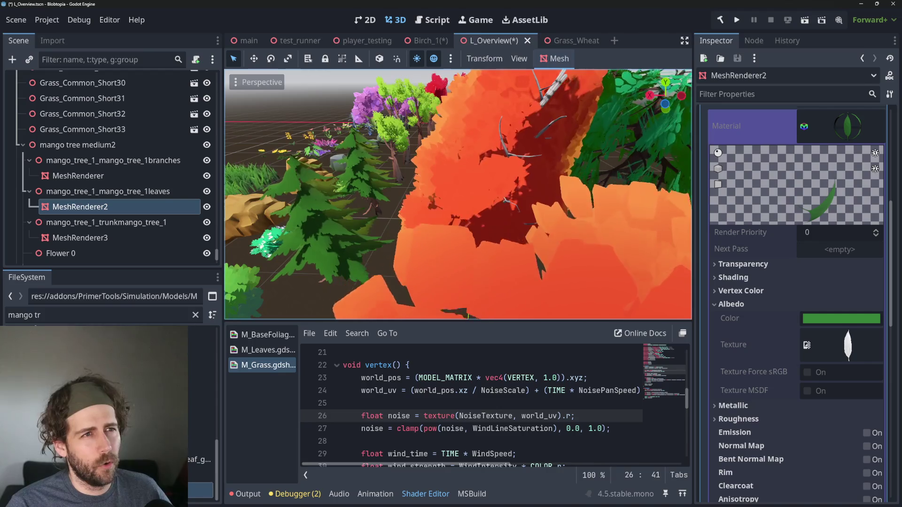
scroll(370, 189, down, 5)
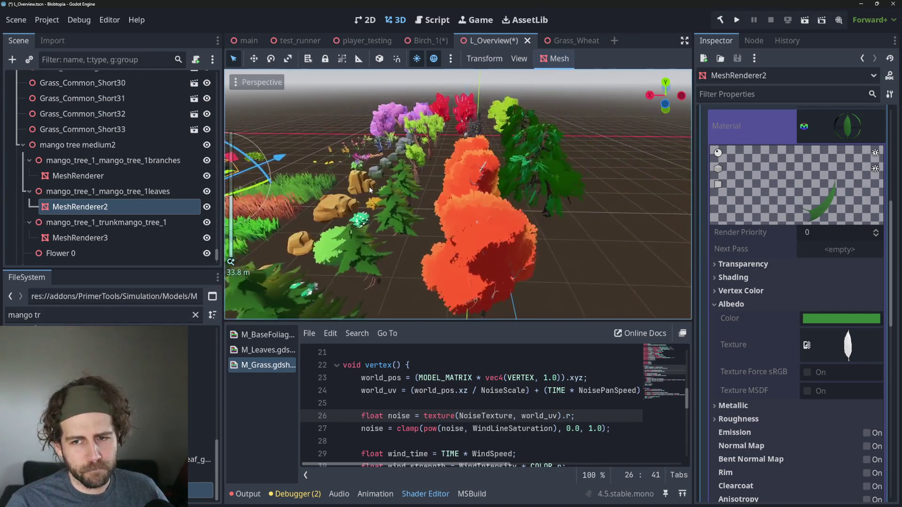
scroll(370, 190, up, 4)
drag(370, 190, 497, 225)
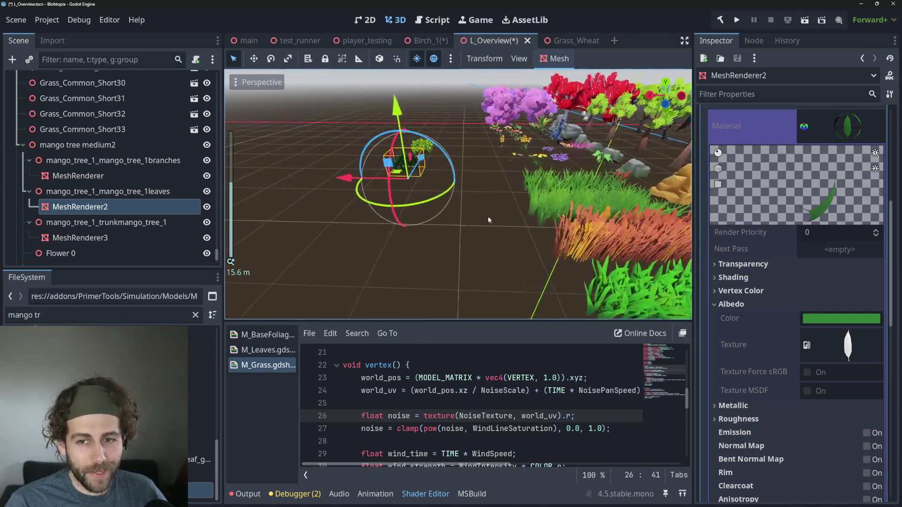
scroll(497, 224, up, 10)
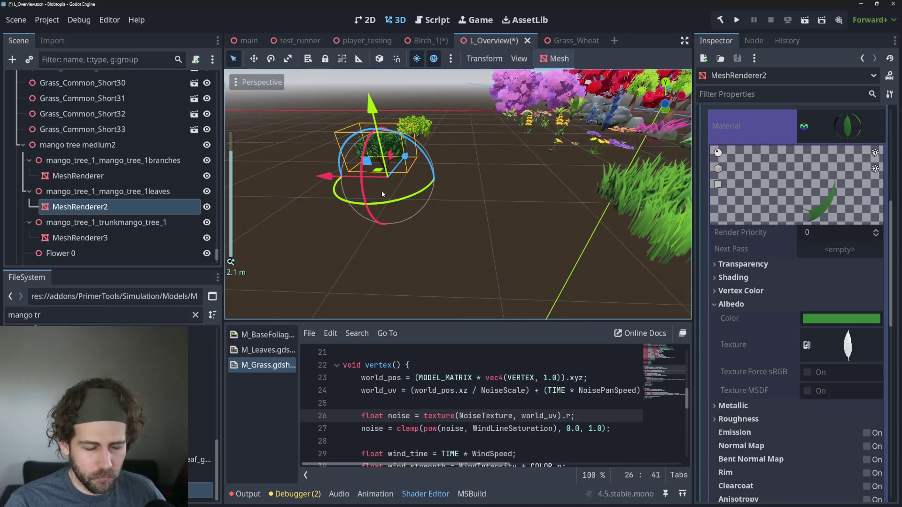
key(f)
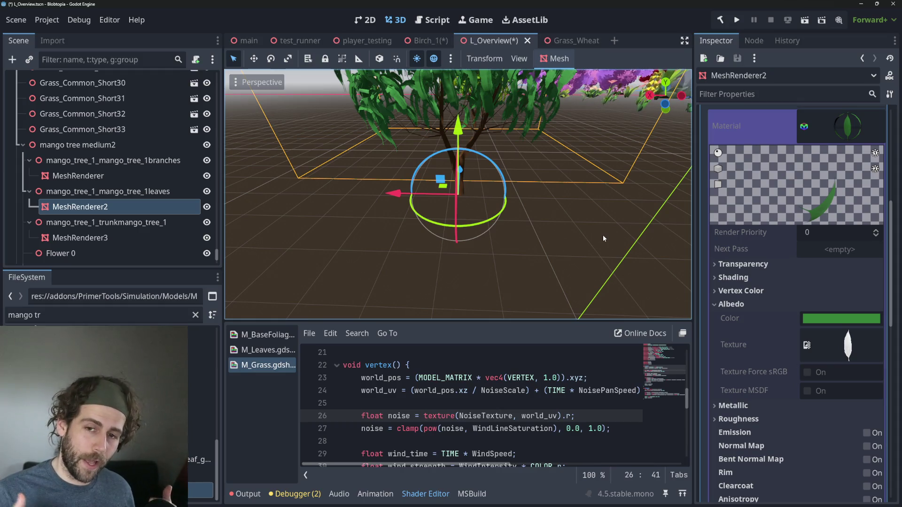
scroll(505, 154, up, 6)
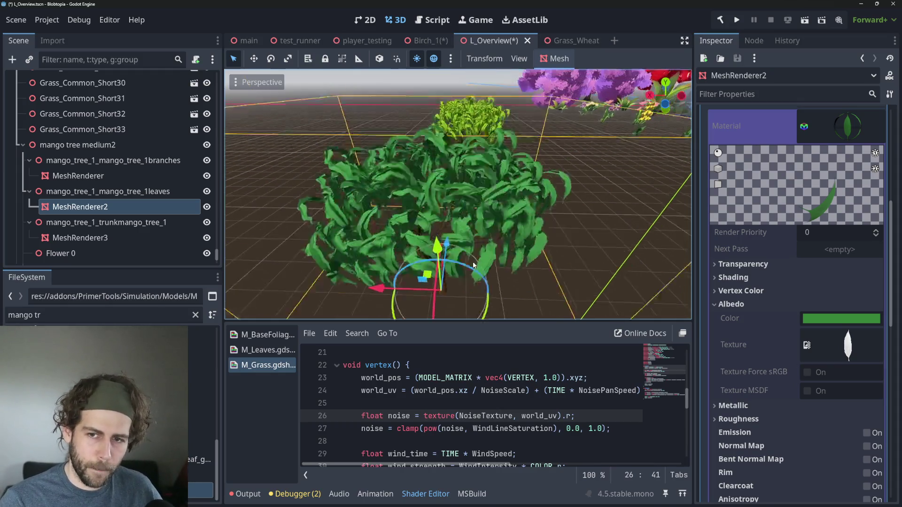
scroll(500, 218, down, 3)
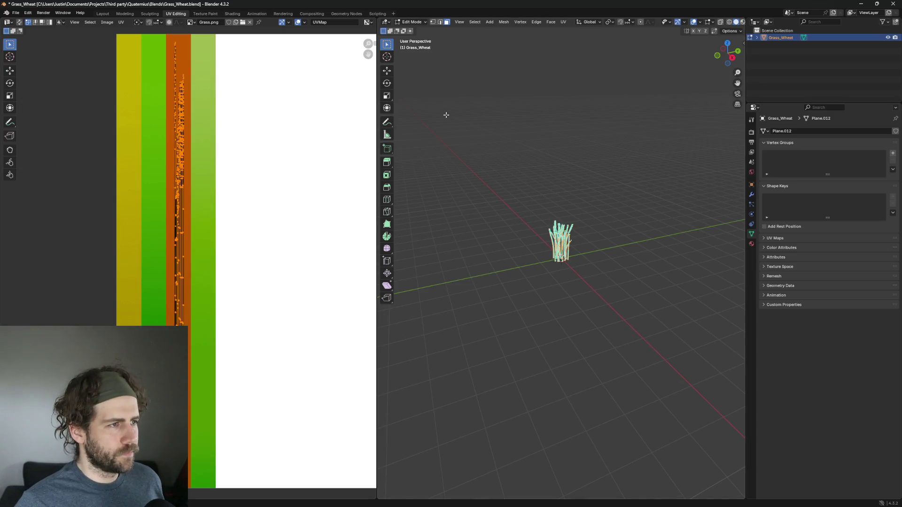
Switch to the UV Editing workspace and zoom over the birch tree's leaves
scroll(446, 115, up, 5)
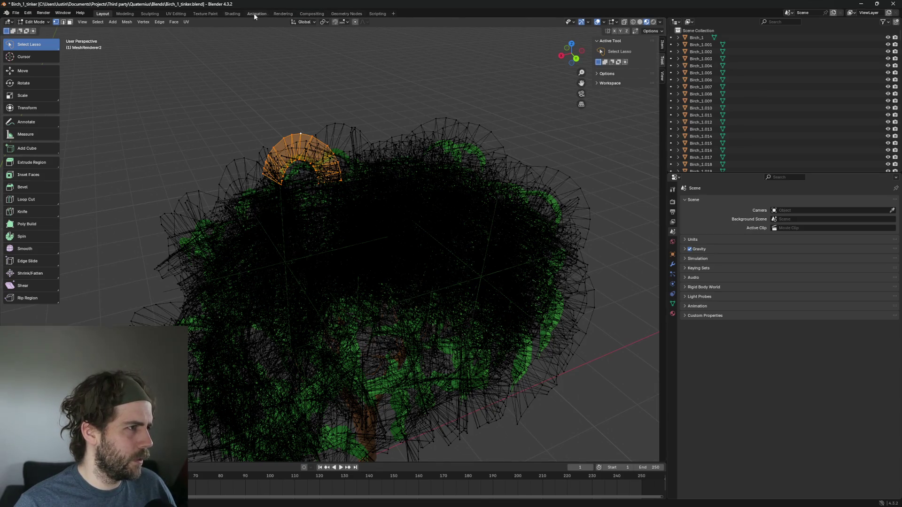
click(182, 14)
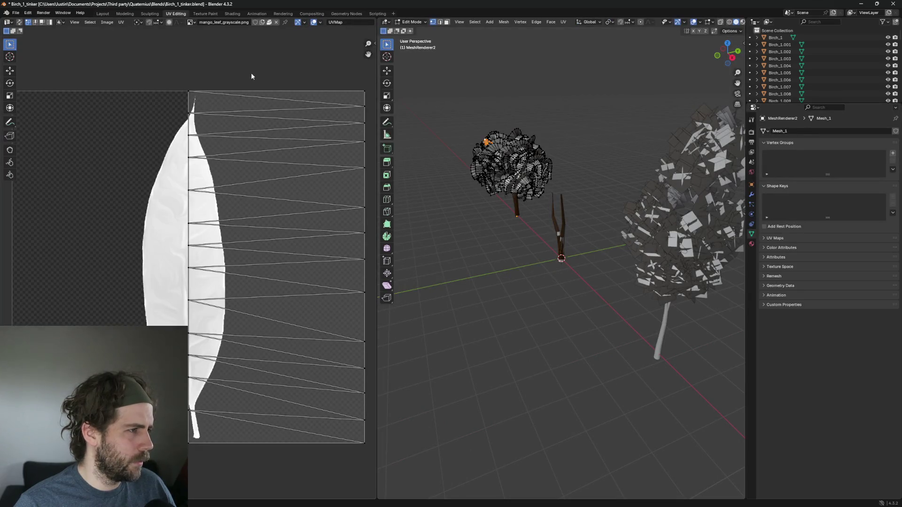
scroll(244, 139, down, 2)
scroll(244, 138, up, 4)
scroll(245, 139, down, 3)
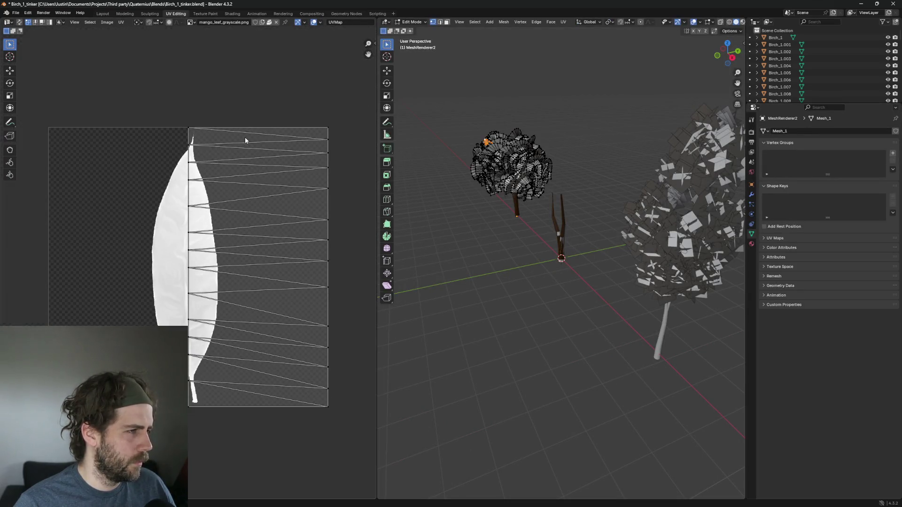
scroll(244, 139, up, 3)
scroll(245, 139, down, 2)
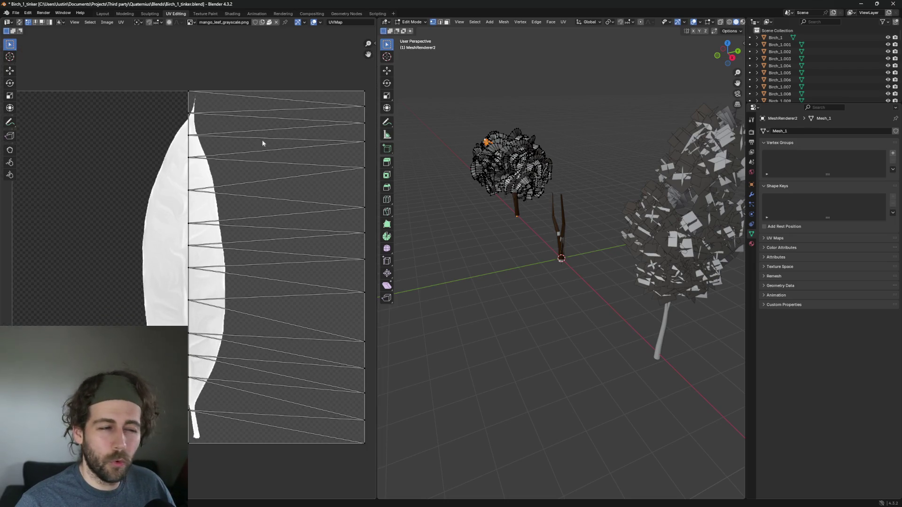
scroll(509, 168, up, 4)
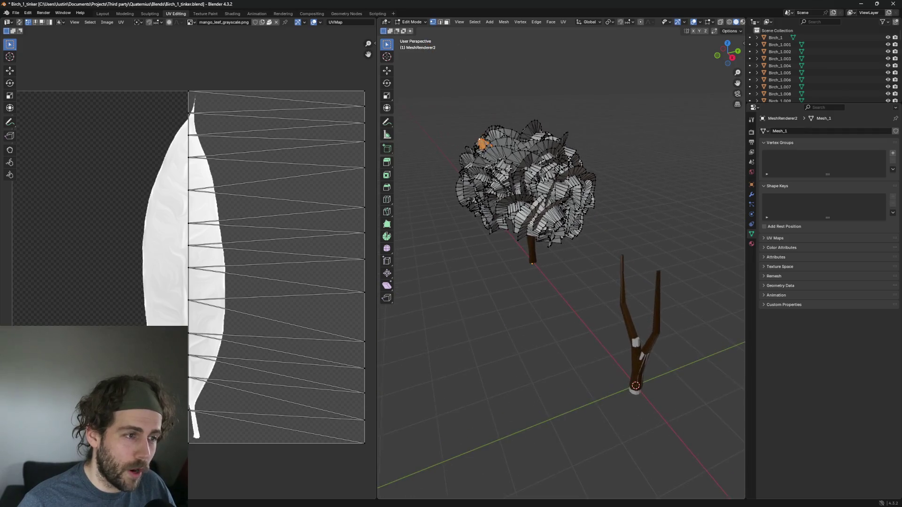
scroll(509, 169, up, 5)
Orbit the tree, leave Edit Mode, and return to Godot with MeshRenderer2 selected
drag(557, 288, 602, 290)
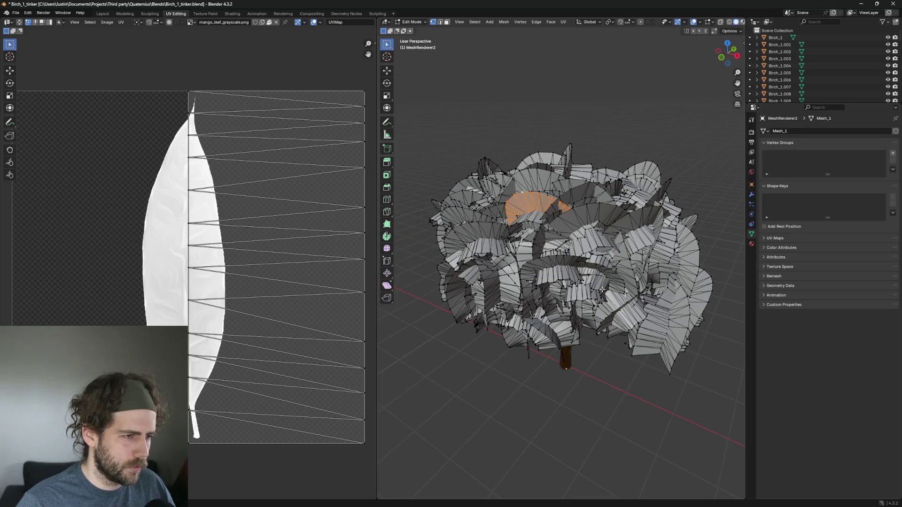
key(Tab)
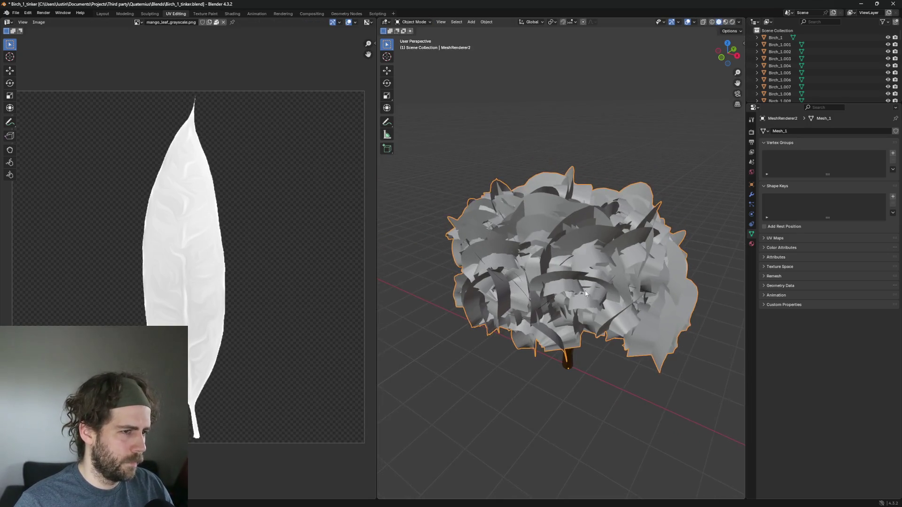
scroll(585, 291, up, 5)
scroll(511, 140, down, 2)
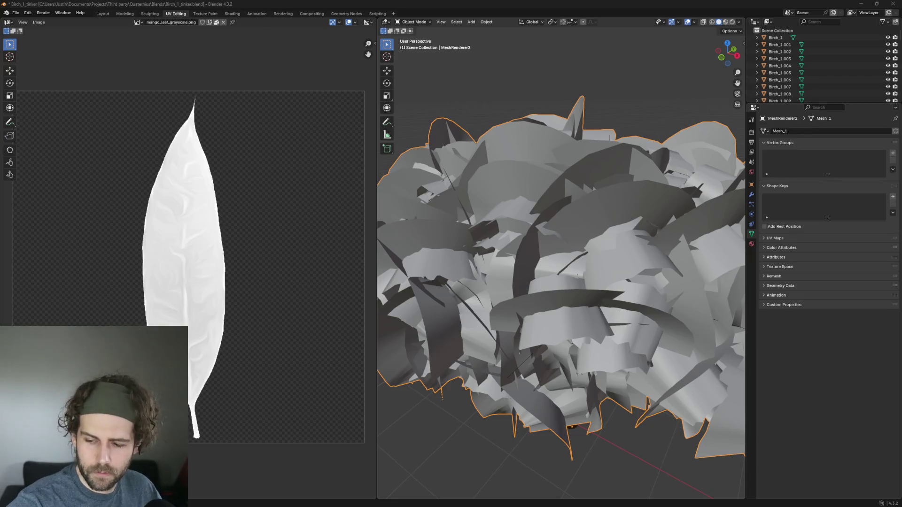
key(alt+Tab)
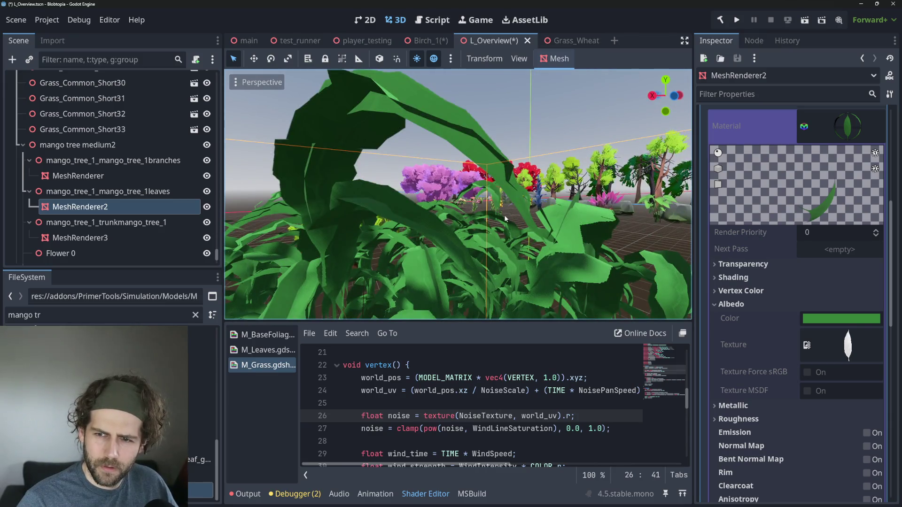
Enter Edit Mode on the leaf mesh and select one whole leaf strip with Ctrl+L
scroll(504, 216, down, 5)
drag(446, 236, 447, 242)
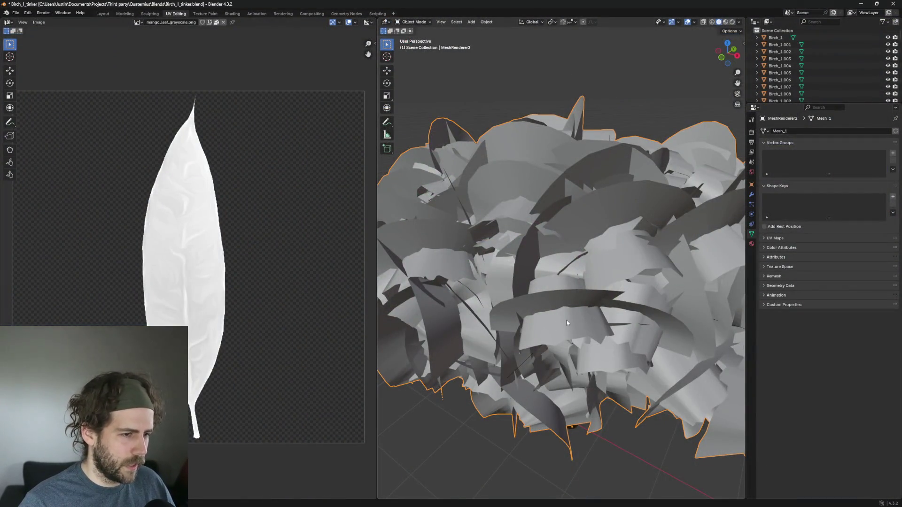
key(Tab)
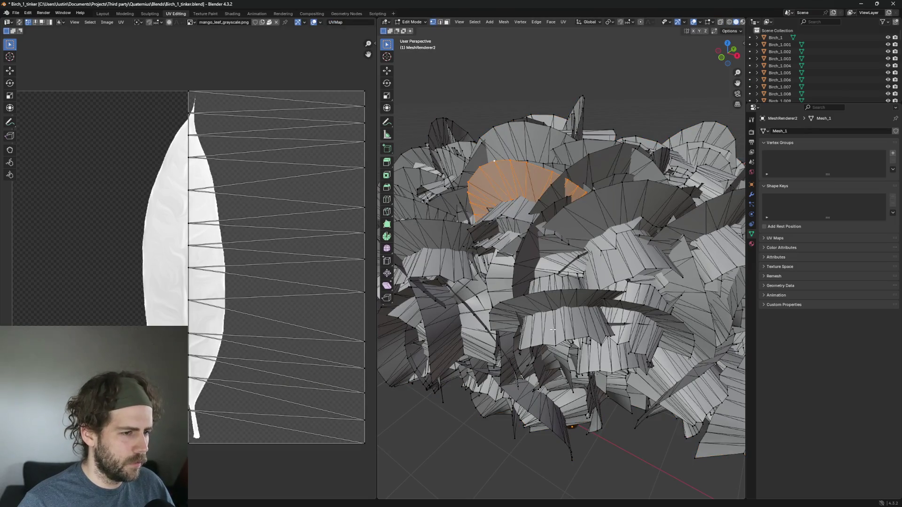
click(555, 329)
key(ctrl+l)
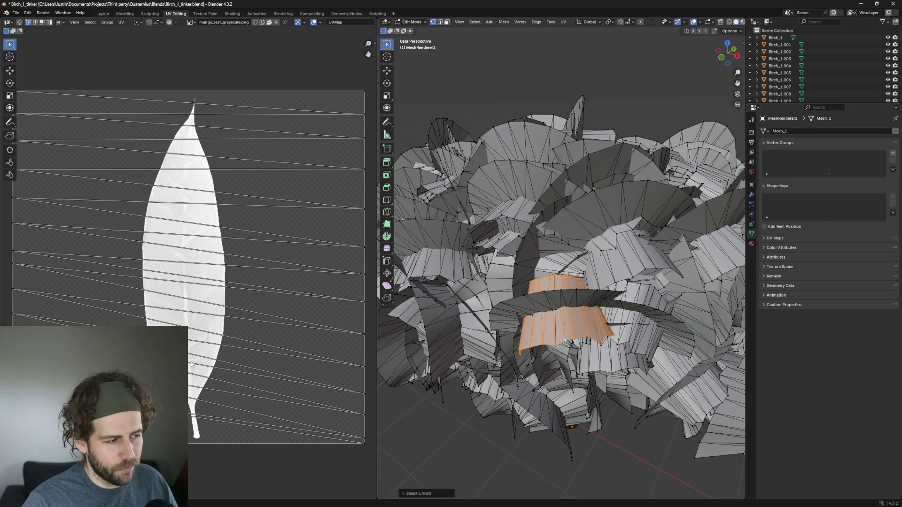
click(539, 296)
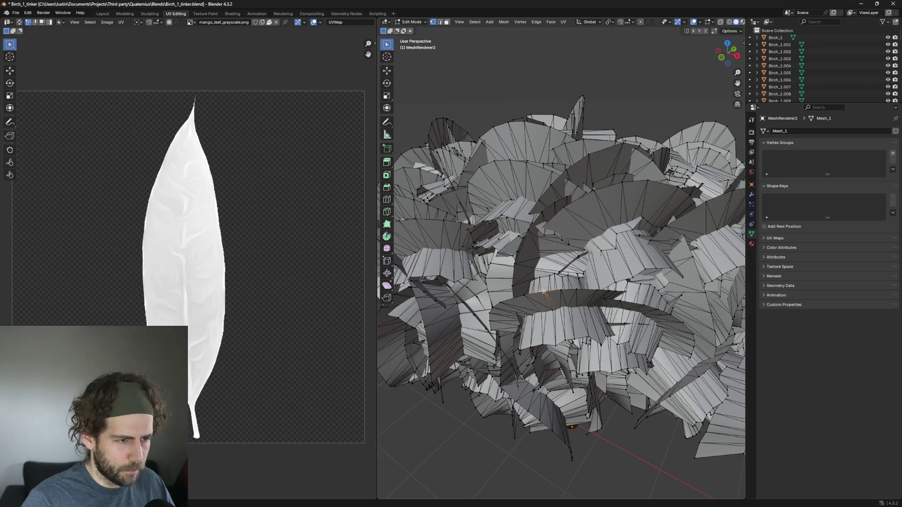
key(ctrl+l)
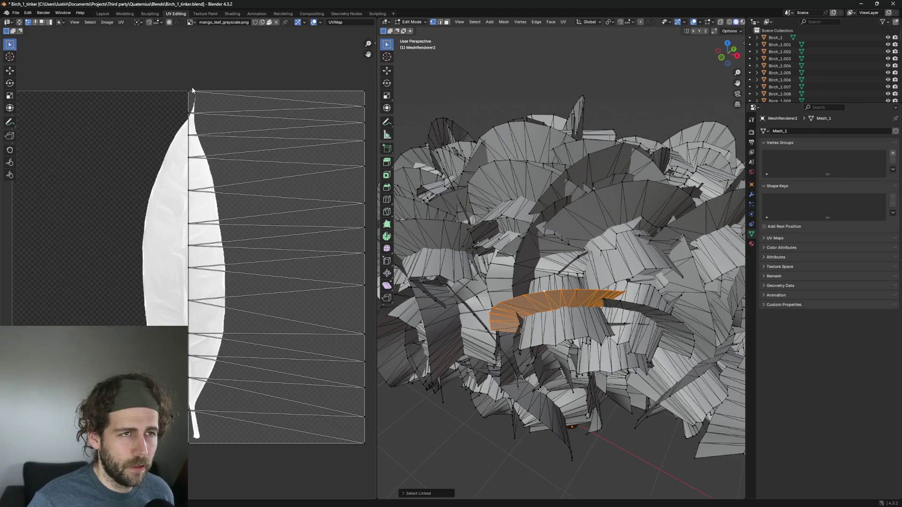
Zoom over the wheat UVs stacked in the orange band of Grass.png
scroll(209, 379, up, 2)
scroll(189, 392, down, 2)
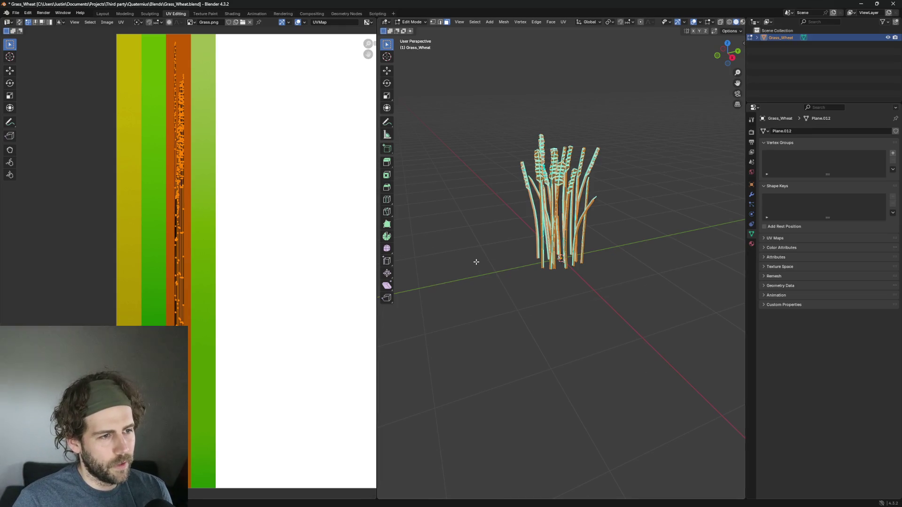
Orbit and zoom around the wheat clump in Blender to inspect it
scroll(558, 192, up, 3)
mouse_move(643, 143)
mouse_down()
mouse_move(585, 70)
mouse_move(584, 162)
mouse_move(616, 125)
mouse_move(597, 126)
mouse_up()
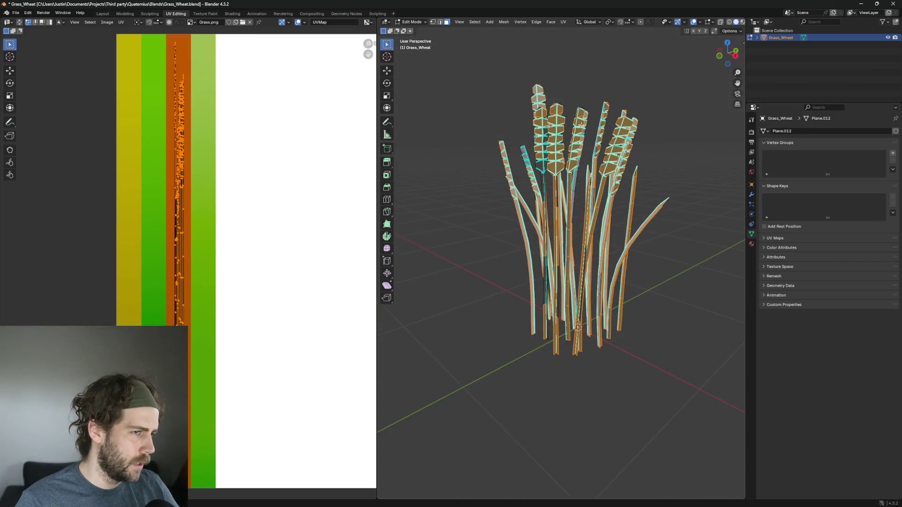
scroll(596, 126, down, 2)
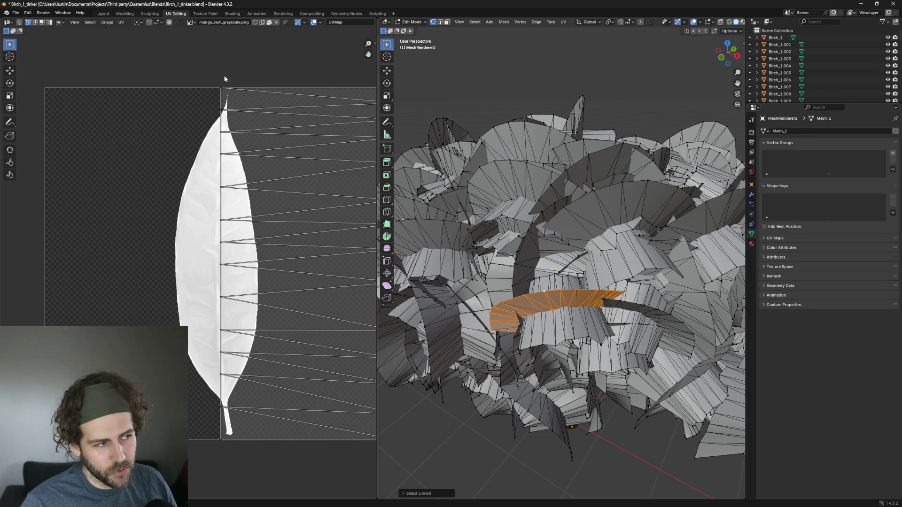
Select another birch leaf strip with Ctrl+L and zoom the UV editor to check its UVs
click(546, 339)
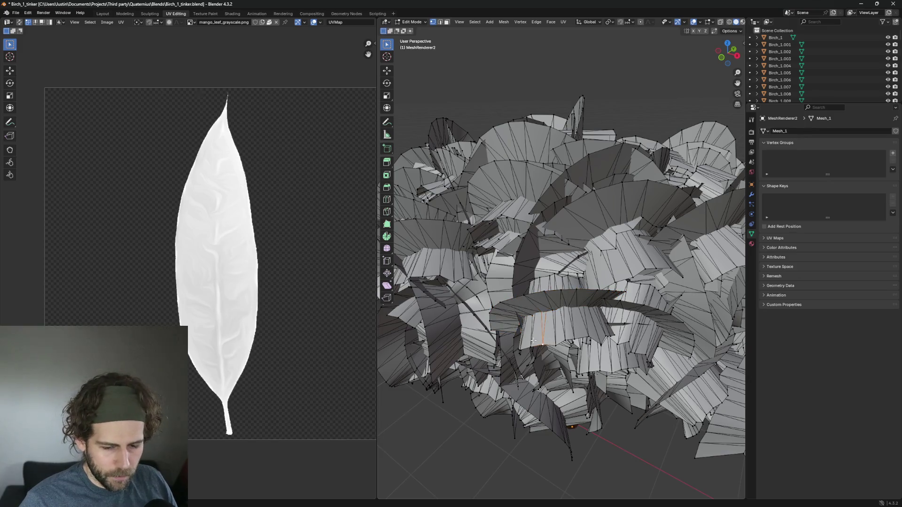
key(ctrl+l)
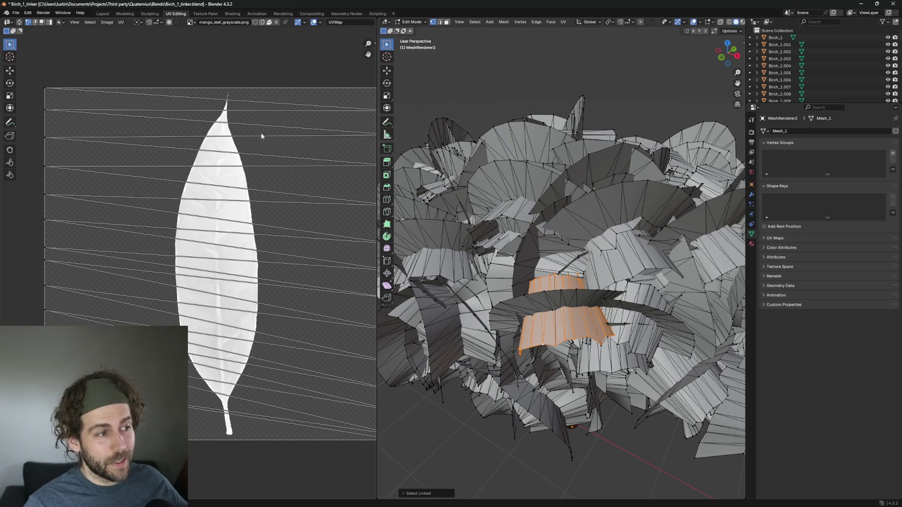
scroll(274, 156, down, 1)
scroll(267, 148, up, 1)
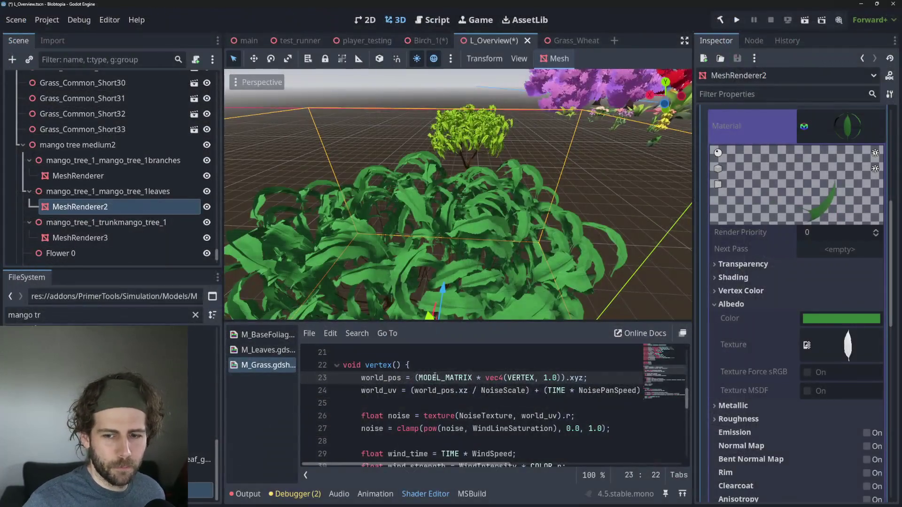
Zoom the Godot viewport in and out on the mango bush
scroll(470, 409, down, 1)
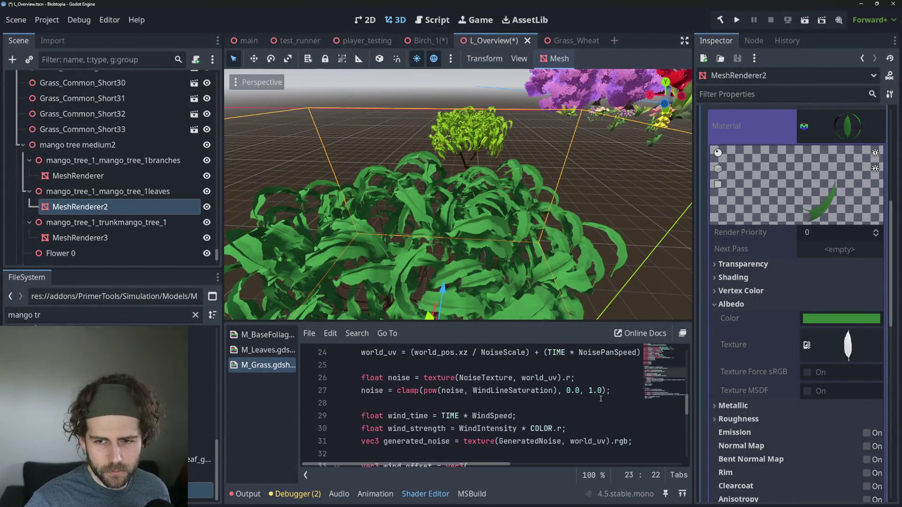
scroll(454, 248, down, 2)
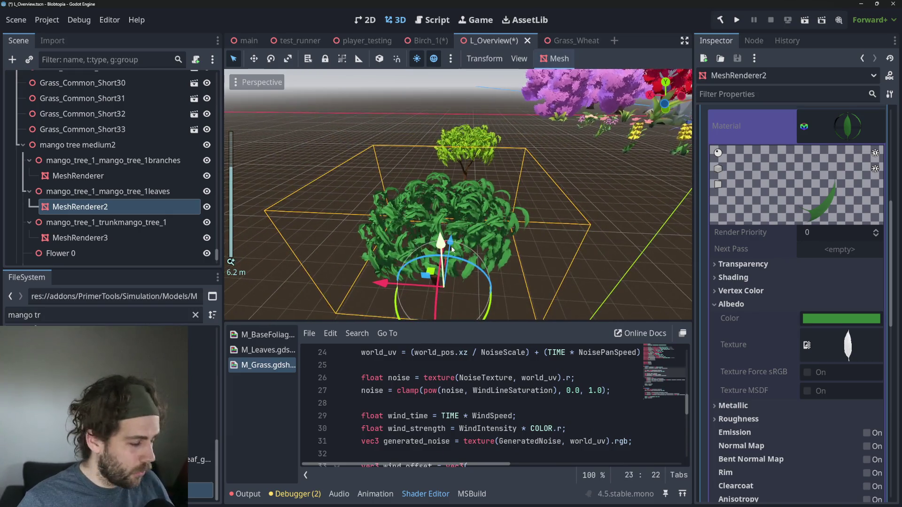
scroll(425, 205, up, 1)
scroll(425, 205, up, 2)
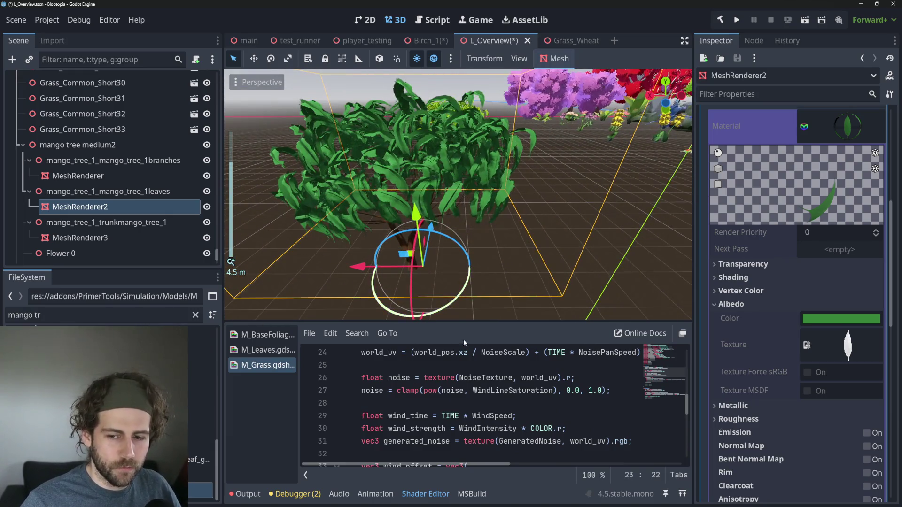
scroll(486, 373, up, 3)
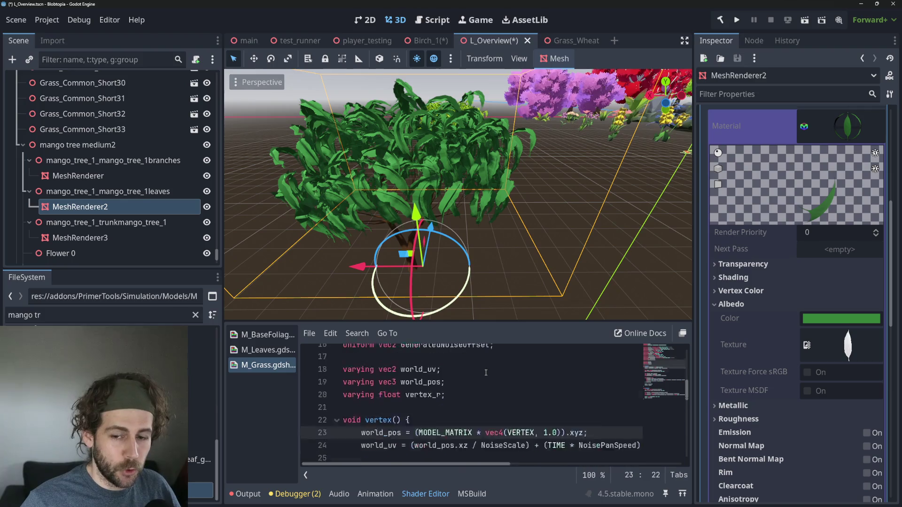
scroll(486, 373, down, 2)
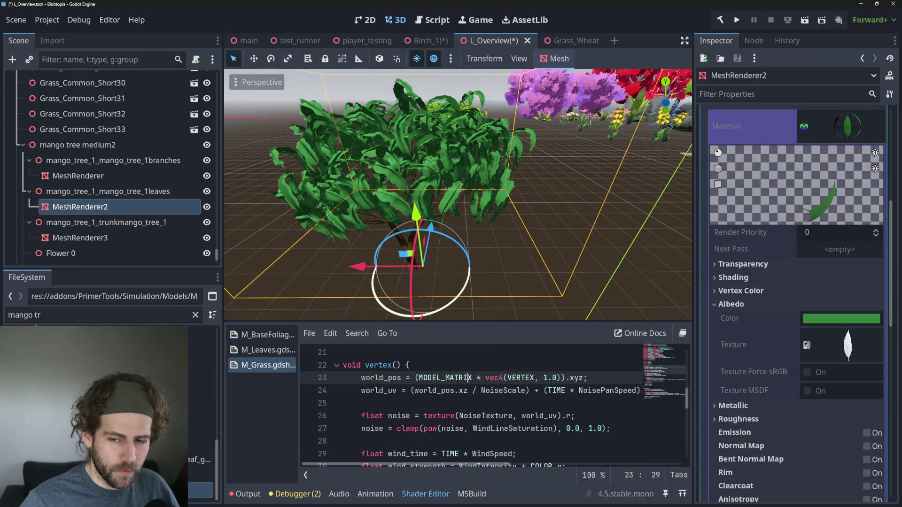
Scroll through M_Grass.gdshader's vertex() code, checking the world_pos line
click(468, 378)
scroll(489, 378, up, 2)
scroll(497, 383, down, 1)
scroll(498, 383, down, 2)
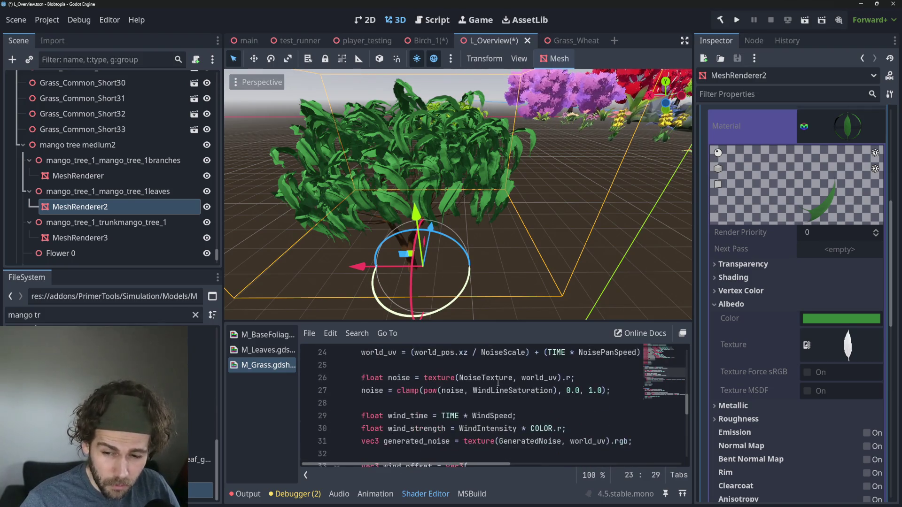
scroll(498, 383, up, 1)
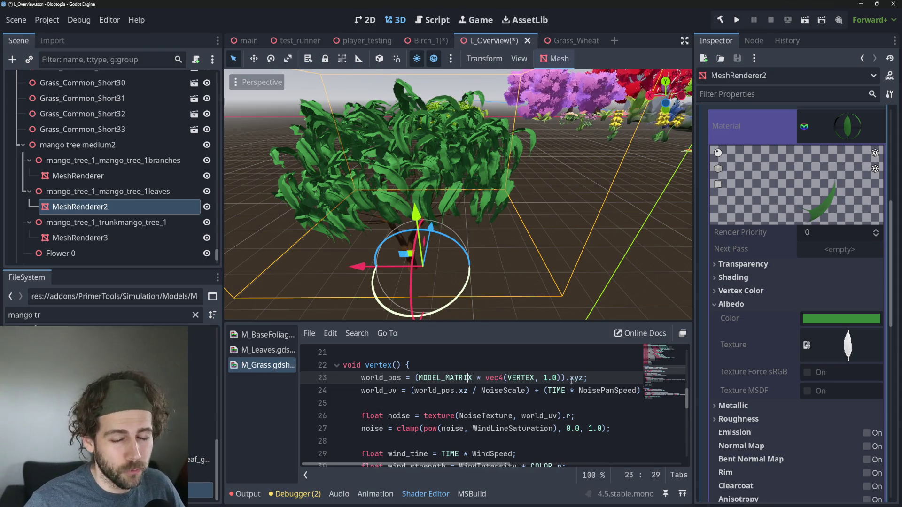
scroll(550, 395, up, 2)
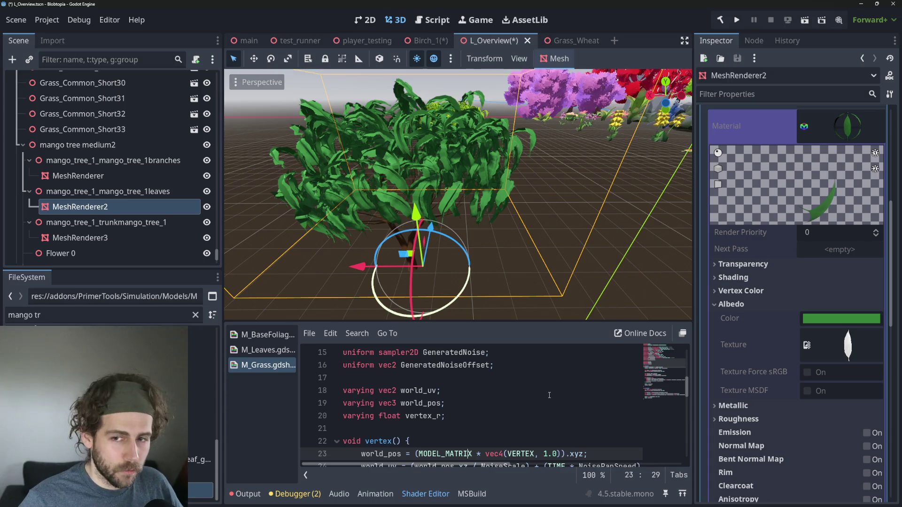
scroll(550, 395, down, 2)
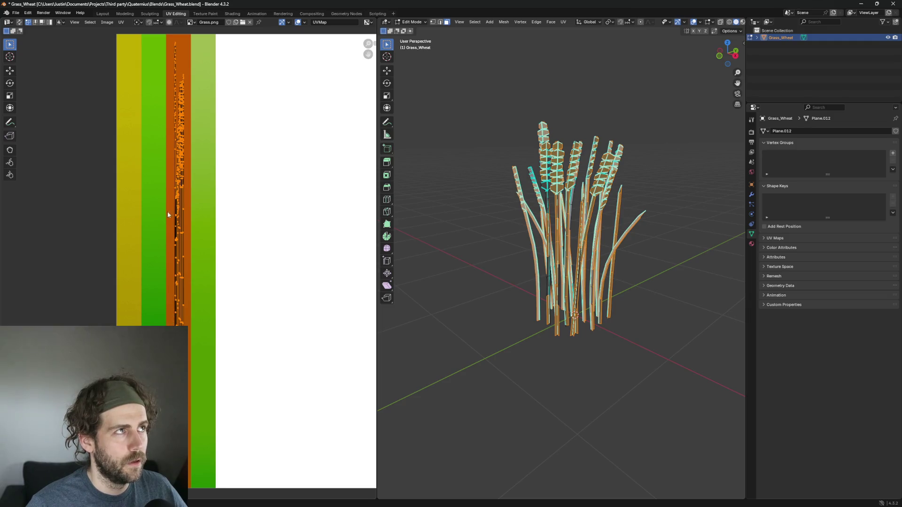
Deselect all wheat geometry, return it to Object Mode and bring up the shading pie
drag(407, 7, 591, 8)
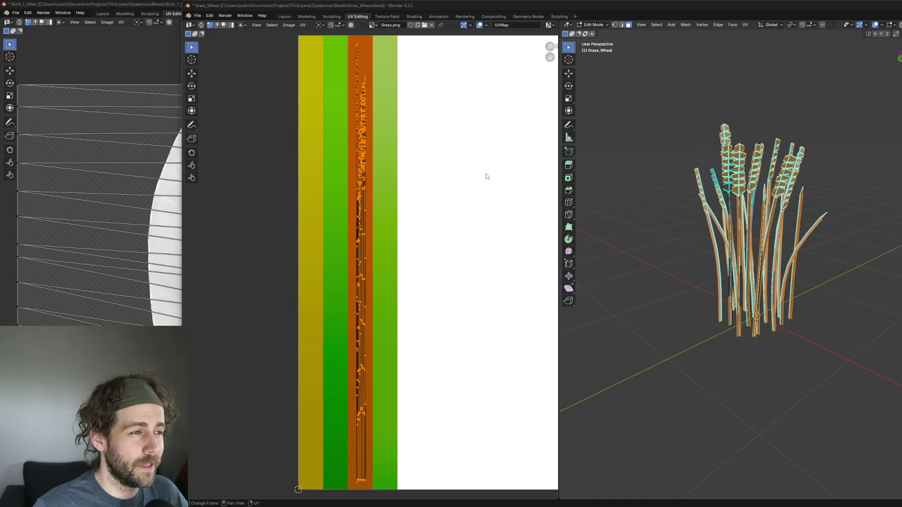
key(alt+a)
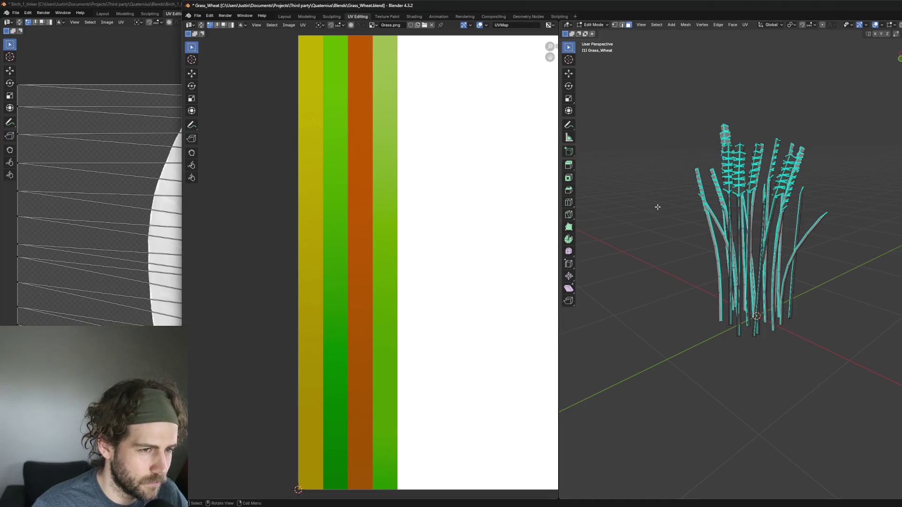
key(Tab)
drag(691, 297, 795, 305)
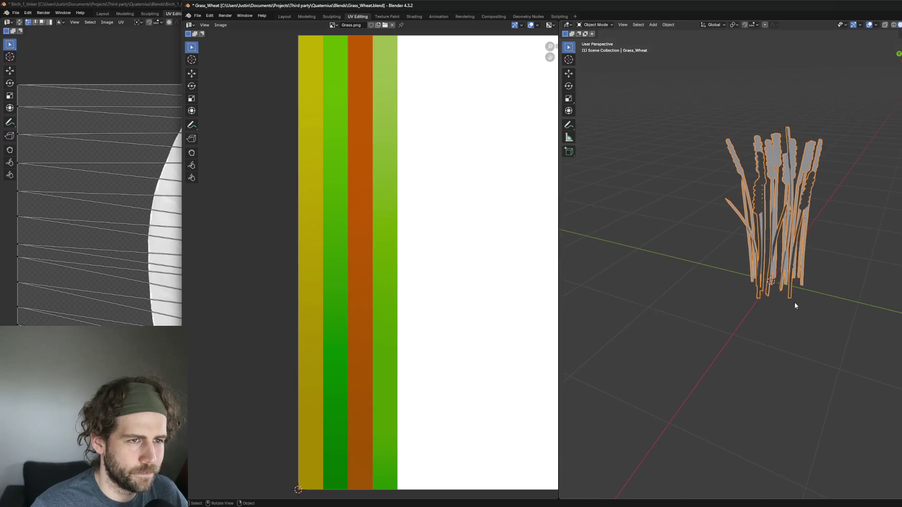
key(z)
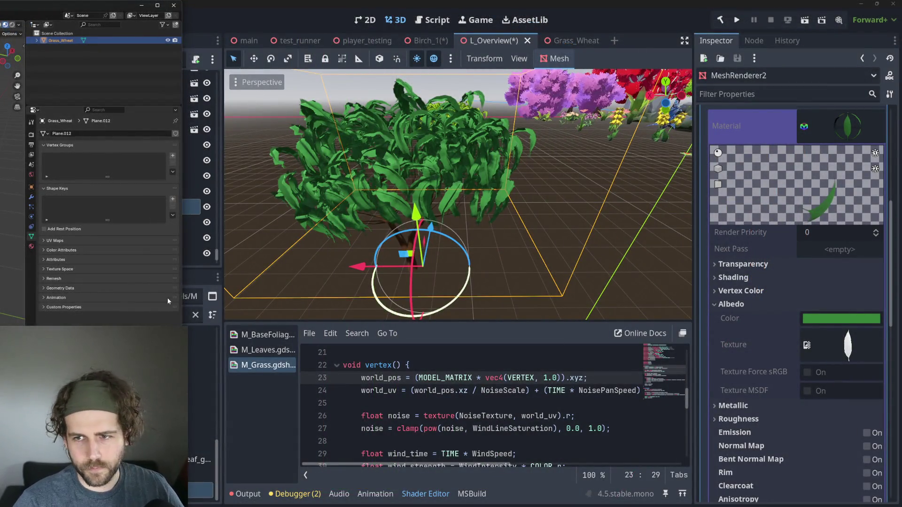
Move the Godot view from the mango tree to the orange wheat grass clump and orbit it
scroll(589, 211, down, 5)
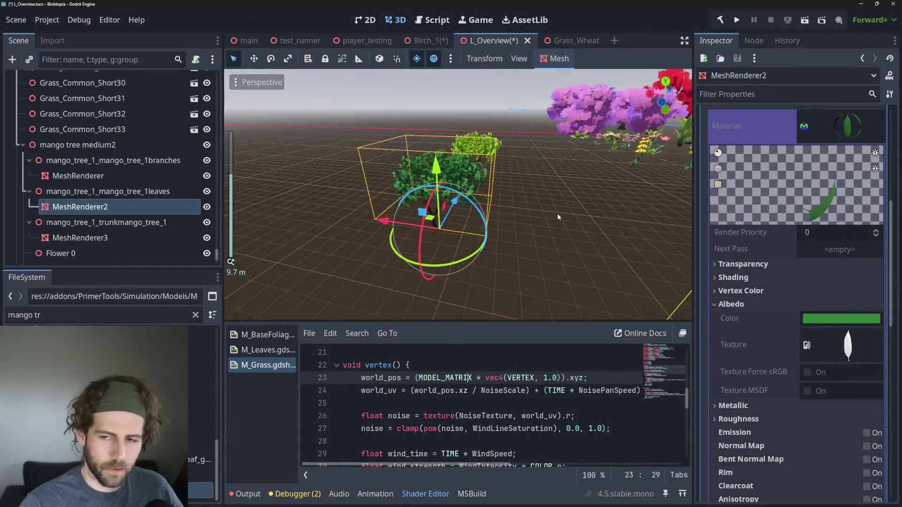
drag(432, 193, 376, 188)
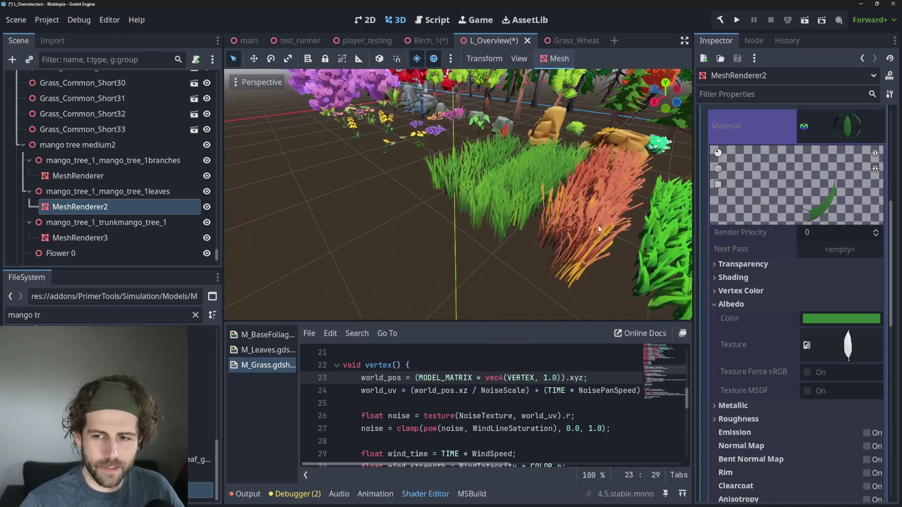
scroll(534, 211, down, 3)
scroll(534, 211, up, 8)
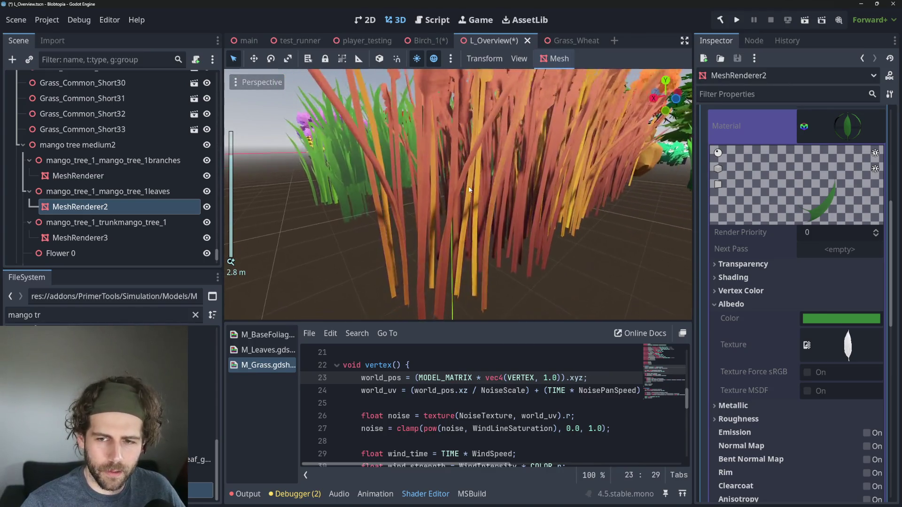
drag(469, 190, 454, 190)
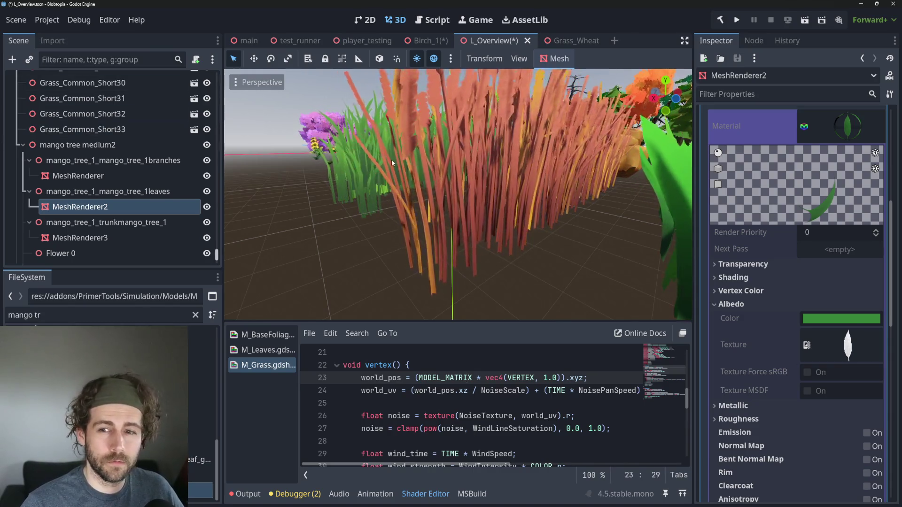
mouse_move(442, 213)
mouse_down()
mouse_move(424, 212)
mouse_move(453, 213)
mouse_up()
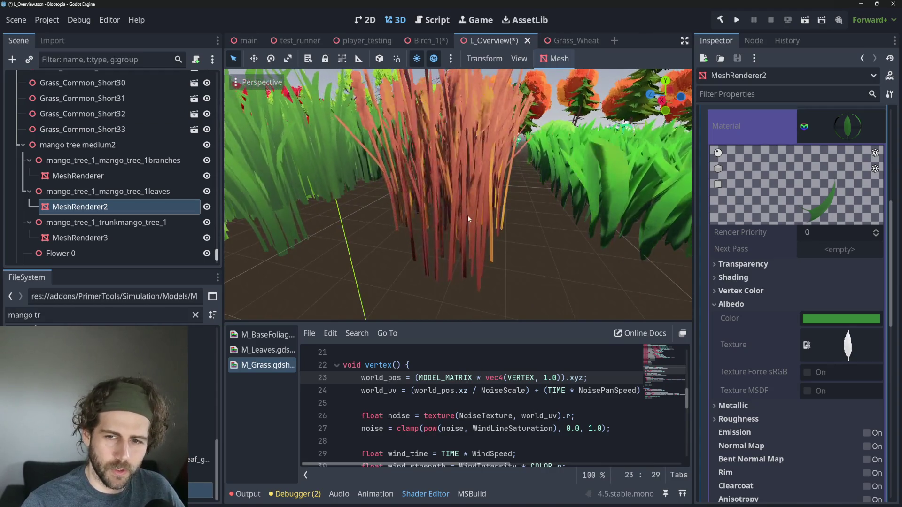
scroll(464, 232, down, 3)
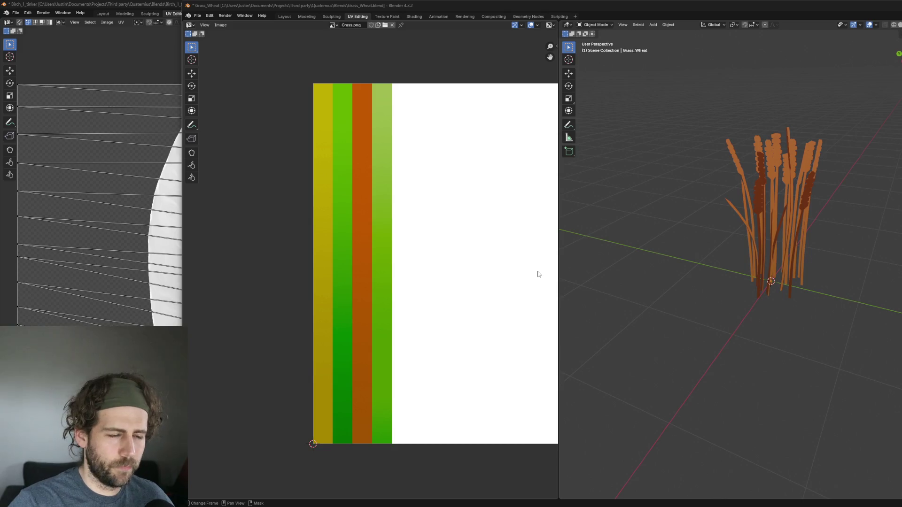
Orbit to a top-down view, select the wheat object and enter Edit Mode
mouse_move(592, 259)
mouse_down()
mouse_move(669, 249)
mouse_move(711, 258)
mouse_move(701, 280)
mouse_move(710, 306)
mouse_move(757, 306)
mouse_move(703, 309)
mouse_move(853, 313)
mouse_move(601, 292)
mouse_up()
scroll(711, 256, up, 5)
mouse_move(725, 234)
mouse_down()
mouse_move(665, 231)
mouse_move(681, 303)
mouse_move(756, 313)
mouse_move(770, 356)
mouse_move(750, 323)
mouse_move(720, 311)
mouse_move(664, 321)
mouse_move(704, 323)
mouse_move(665, 323)
mouse_move(726, 317)
mouse_up()
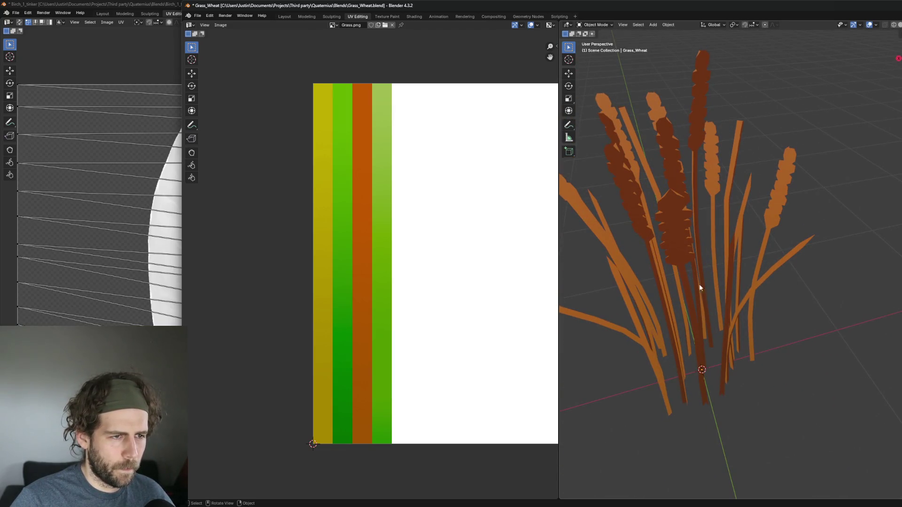
click(676, 195)
key(Tab)
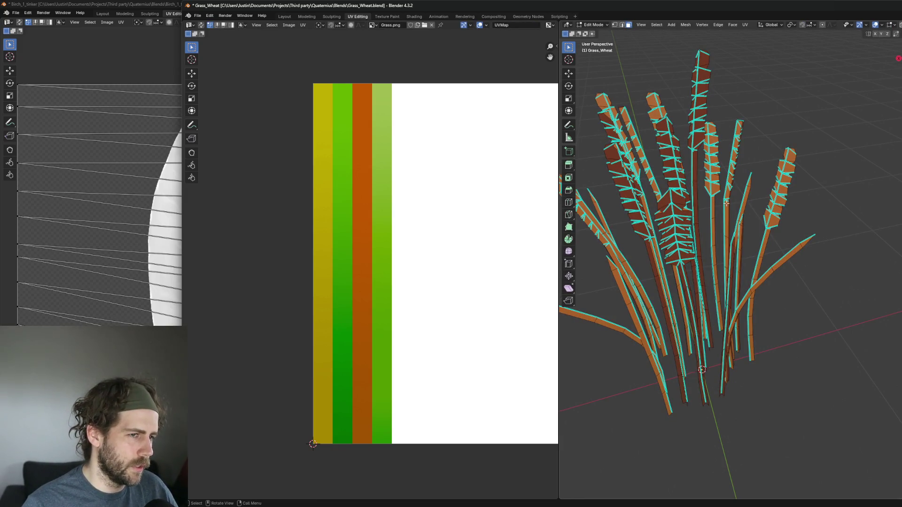
key(Tab)
key(Tab)
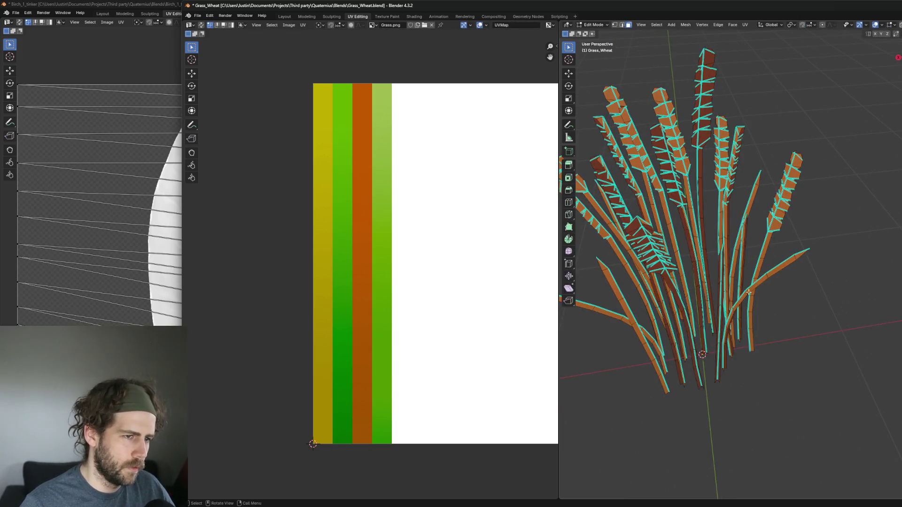
scroll(695, 260, up, 3)
scroll(695, 261, up, 3)
Select the linked wheat-head faces with L to see their UVs
click(758, 267)
drag(765, 274, 747, 265)
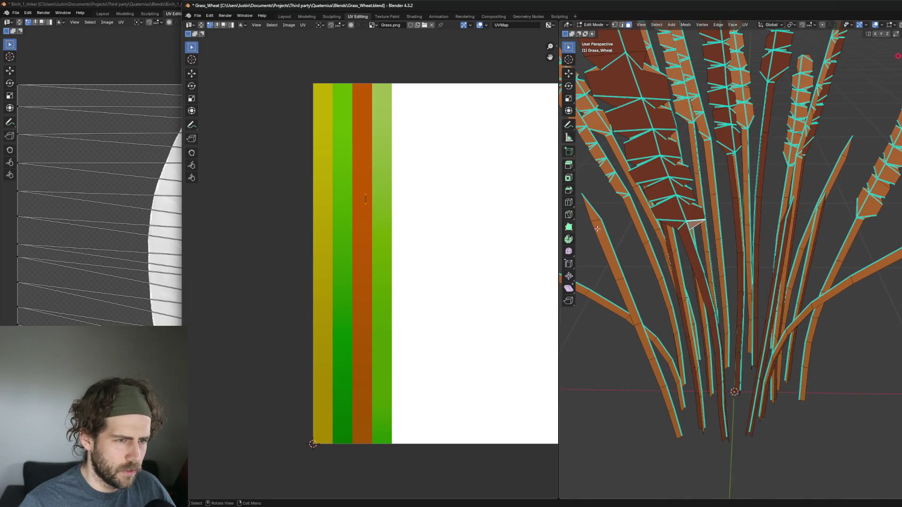
mouse_move(698, 242)
mouse_down()
mouse_move(670, 258)
mouse_move(661, 278)
mouse_move(718, 303)
mouse_up()
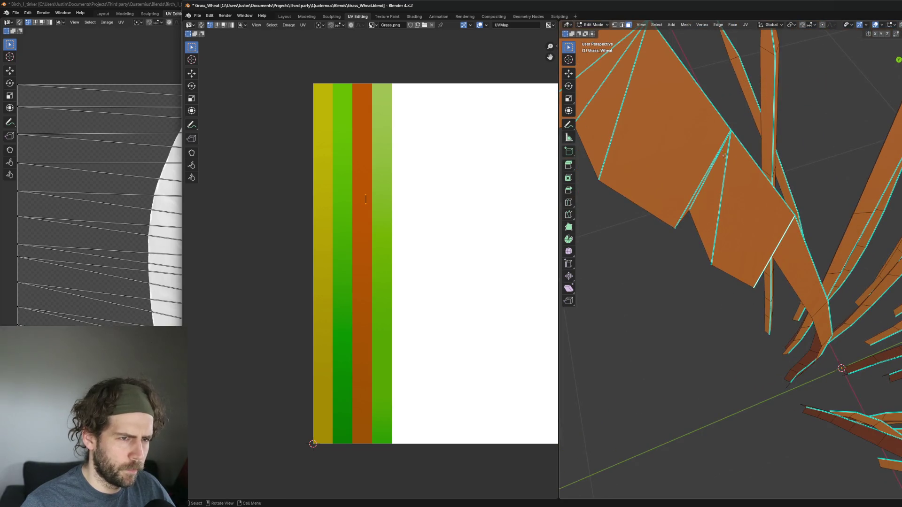
key(alt+a)
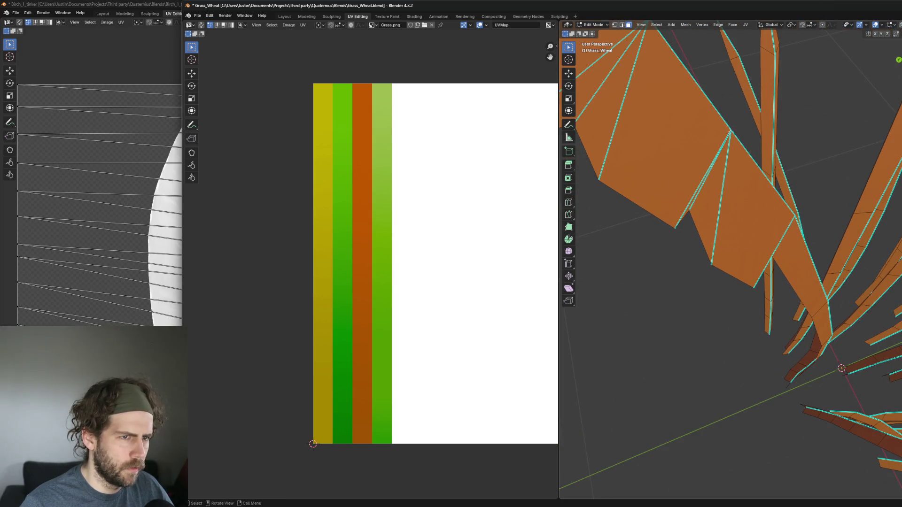
key(l)
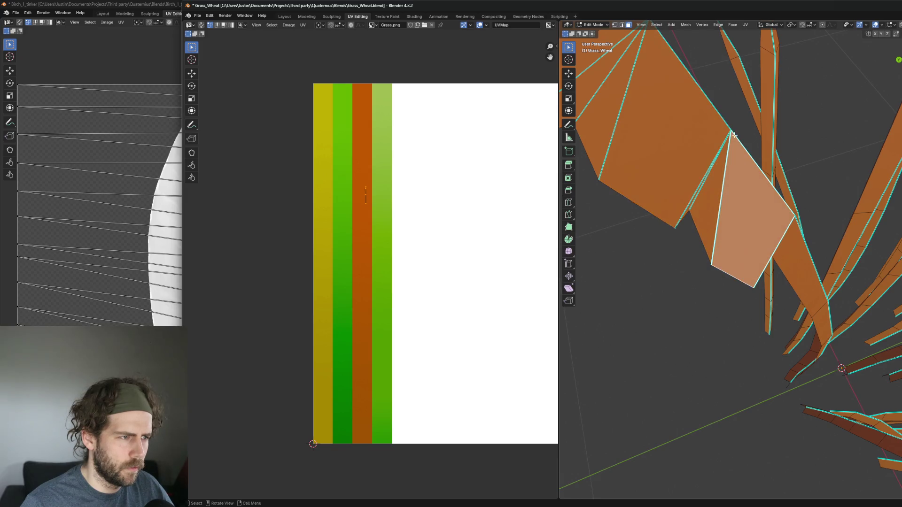
Select individual stem and blade-tip faces to check where their UVs land
mouse_move(731, 133)
mouse_down()
mouse_move(775, 217)
mouse_move(755, 207)
mouse_up()
click(753, 167)
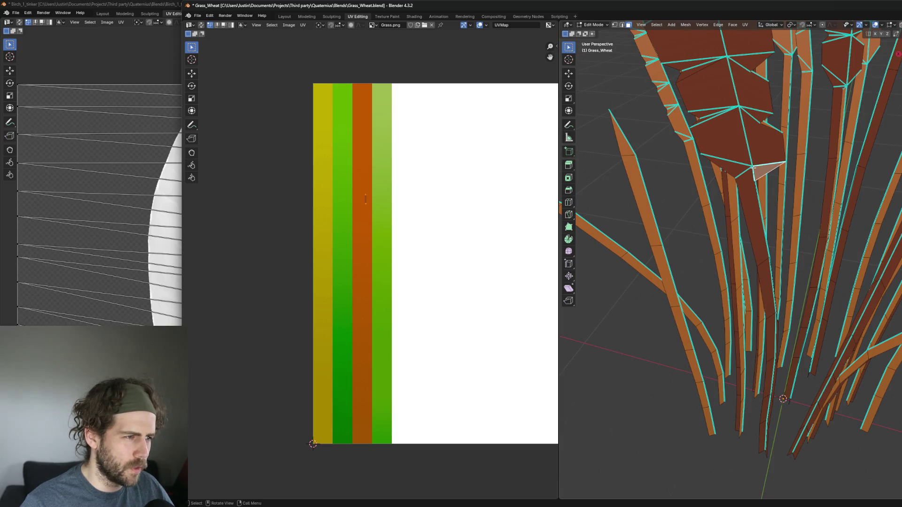
click(749, 164)
click(755, 163)
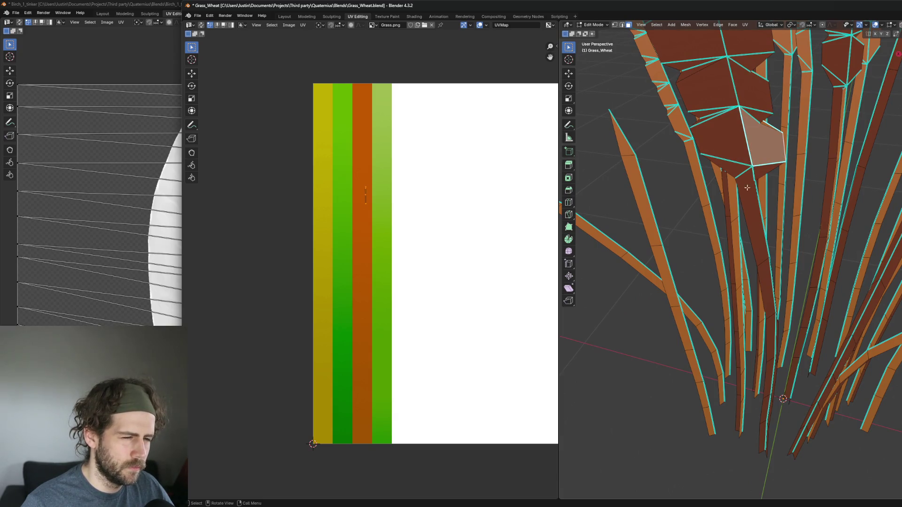
click(763, 436)
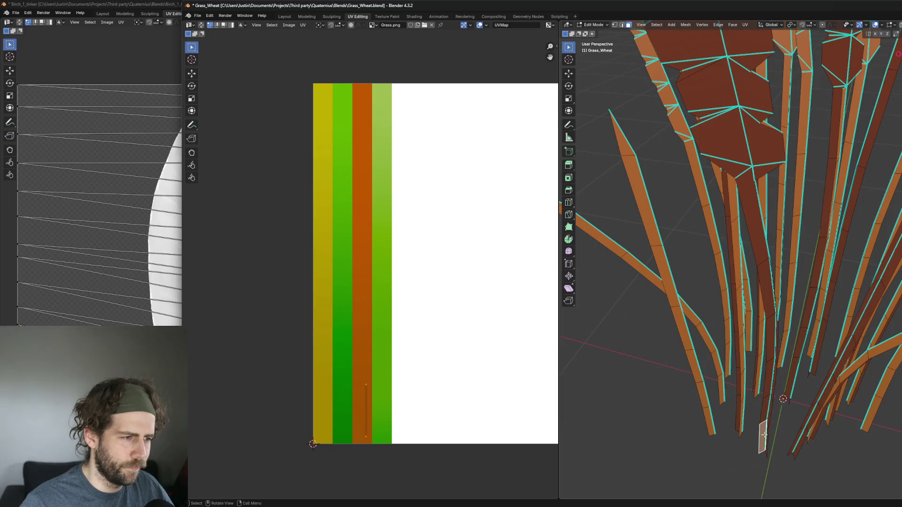
click(772, 437)
mouse_move(772, 437)
mouse_down()
mouse_move(790, 355)
mouse_move(728, 347)
mouse_move(709, 429)
mouse_move(706, 404)
mouse_move(713, 409)
mouse_move(696, 411)
mouse_move(770, 285)
mouse_move(756, 251)
mouse_move(746, 328)
mouse_move(769, 328)
mouse_move(788, 346)
mouse_up()
Return the wheat to Object Mode, adjust the views and restore the Blender window size
key(Tab)
scroll(756, 325, up, 2)
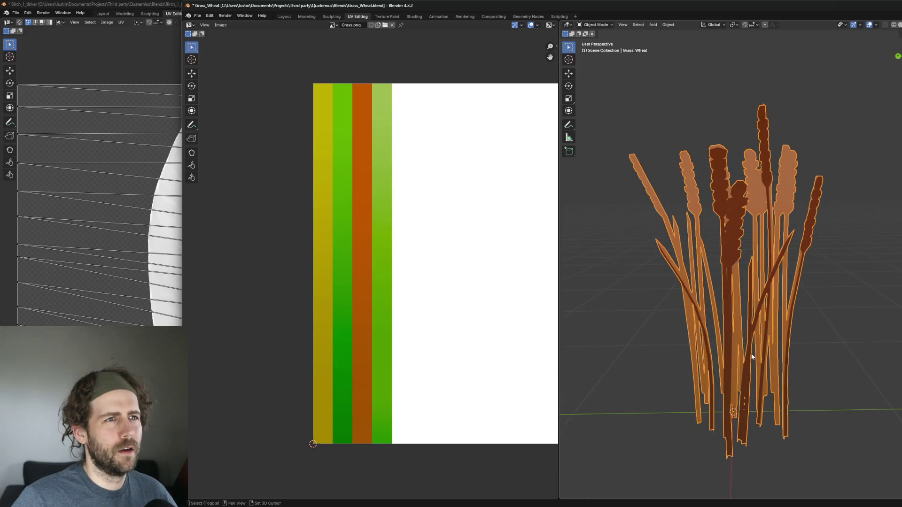
scroll(727, 305, up, 2)
scroll(727, 301, up, 2)
scroll(722, 303, down, 2)
drag(723, 303, 711, 315)
scroll(711, 316, up, 1)
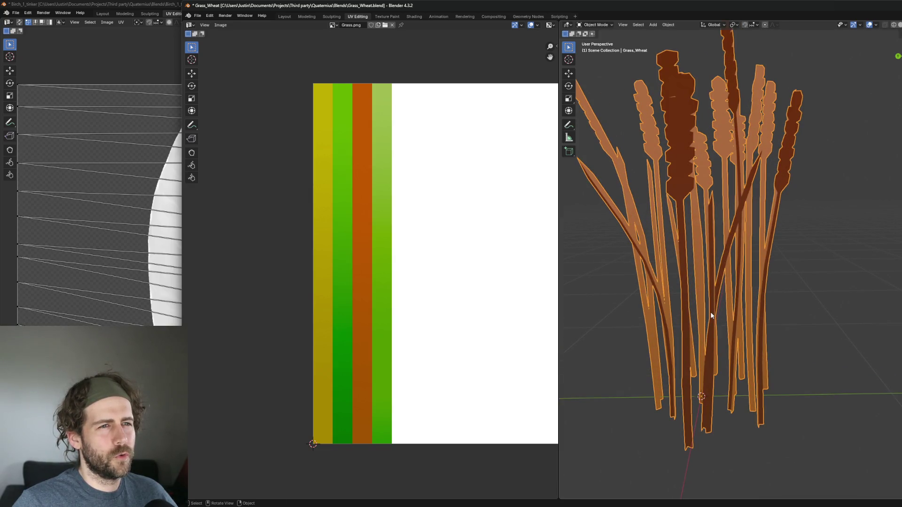
mouse_move(476, 252)
mouse_down()
mouse_move(362, 244)
mouse_move(421, 246)
mouse_up()
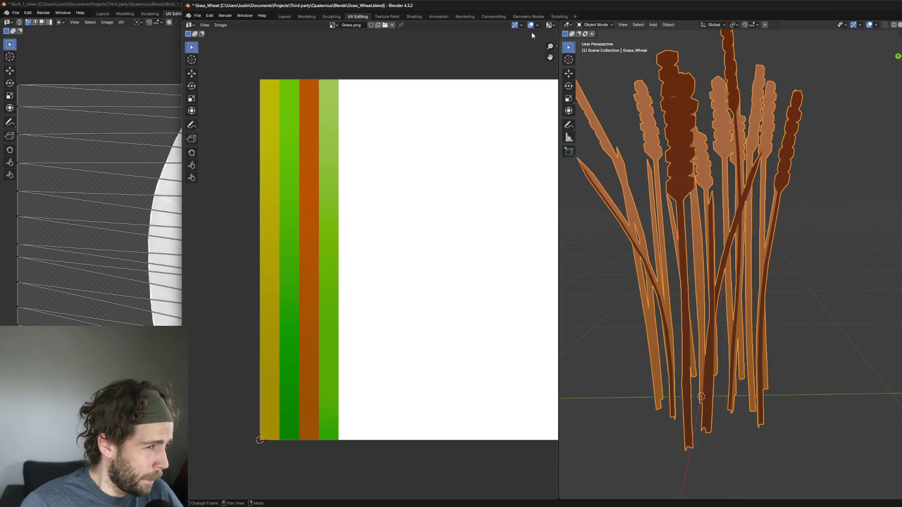
double_click(678, 8)
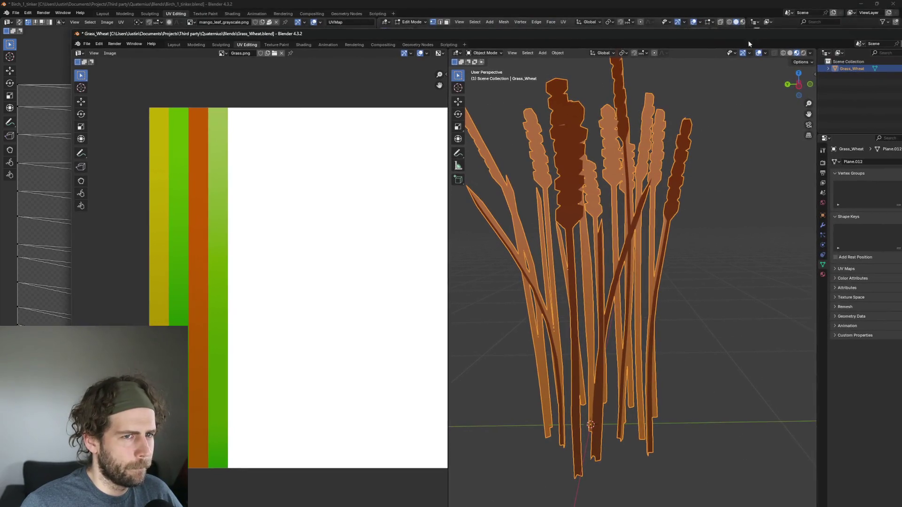
Maximize Blender, enter Edit Mode on the wheat and select lower stem faces
key(super+Up)
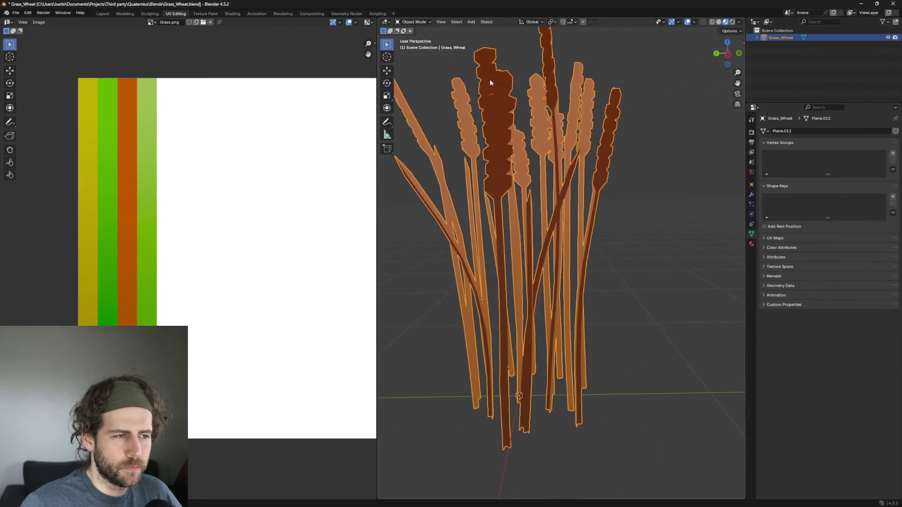
scroll(488, 204, down, 3)
scroll(488, 204, up, 3)
scroll(488, 203, up, 4)
key(Tab)
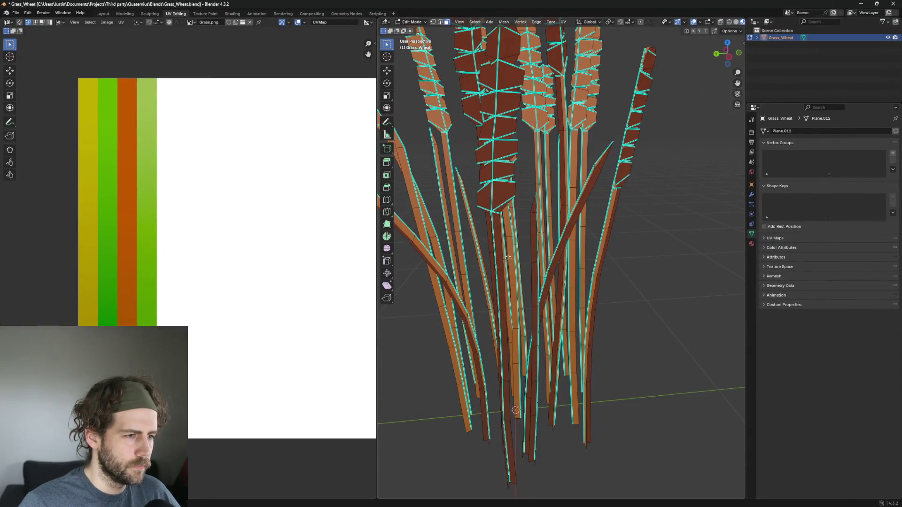
click(505, 319)
click(502, 310)
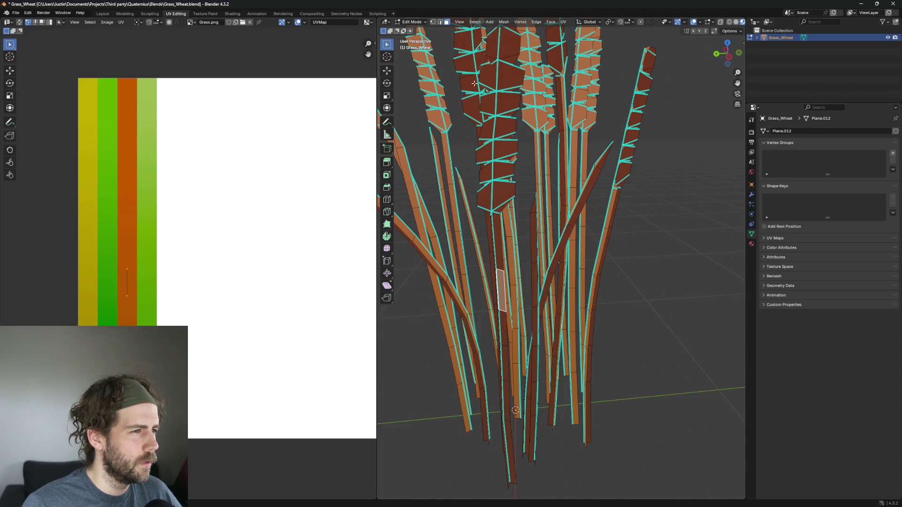
Enable UV Sync Selection so all wheat UVs show over the Grass texture's orange strip
scroll(462, 78, down, 5)
drag(463, 78, 523, 139)
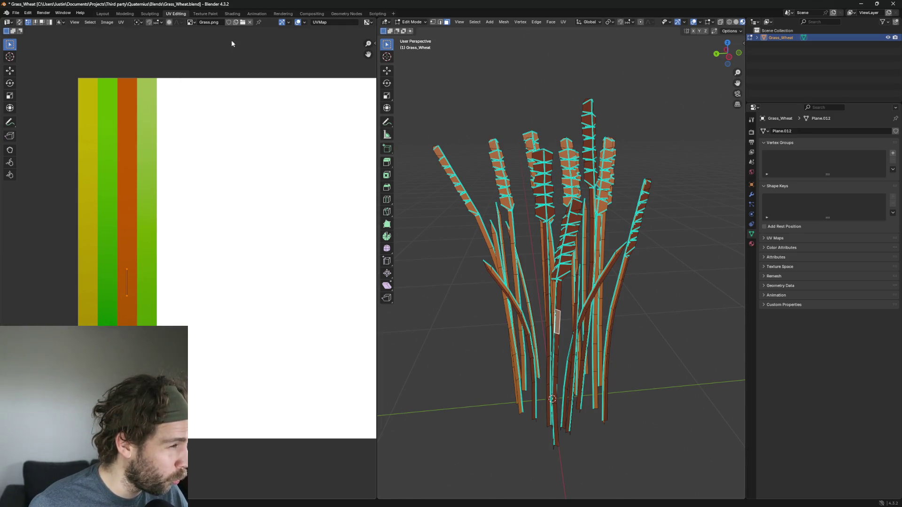
drag(151, 59, 117, 53)
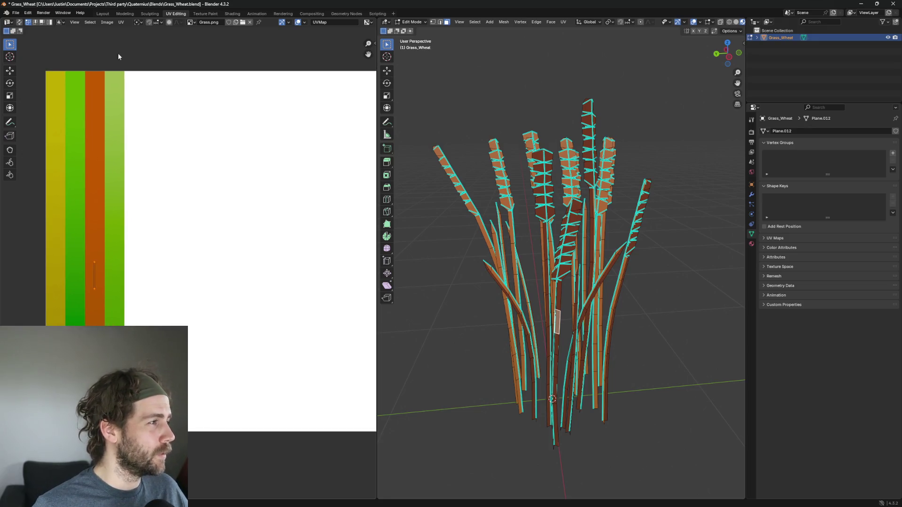
click(20, 23)
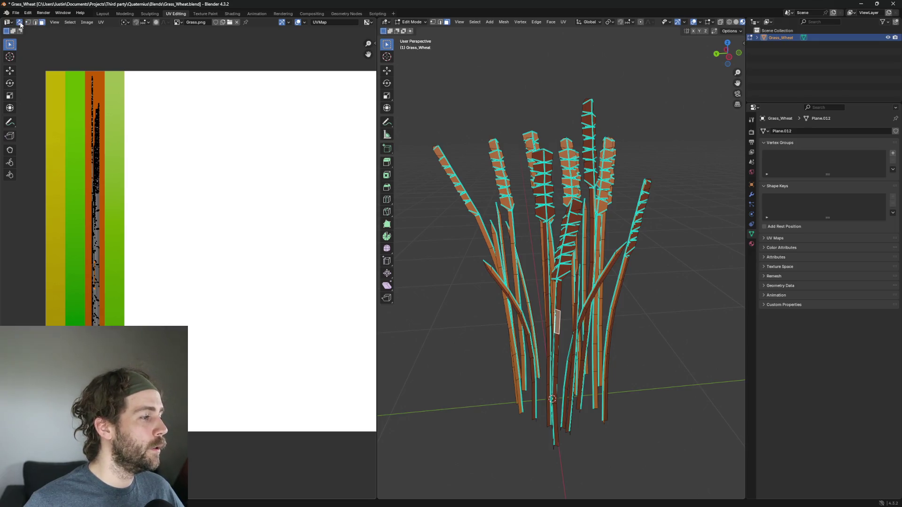
scroll(119, 119, up, 2)
scroll(131, 177, down, 2)
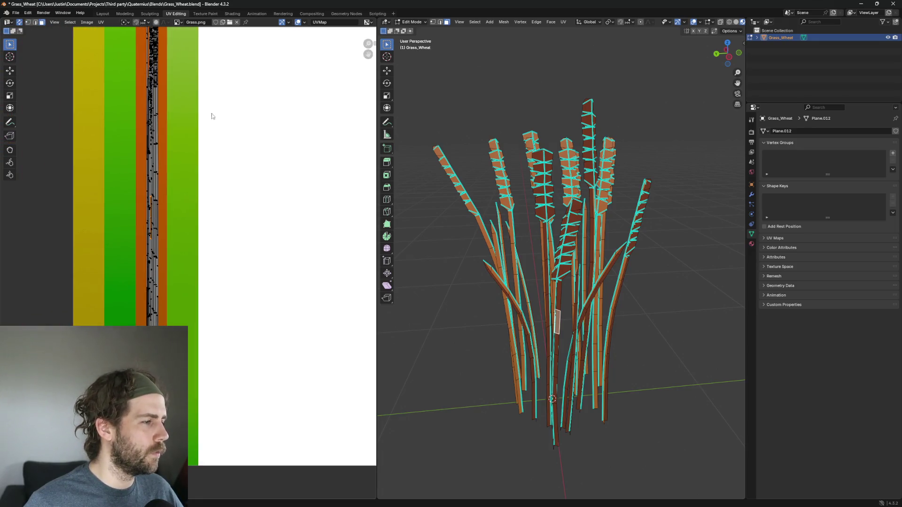
mouse_move(207, 150)
mouse_down()
mouse_move(207, 226)
mouse_move(206, 203)
mouse_up()
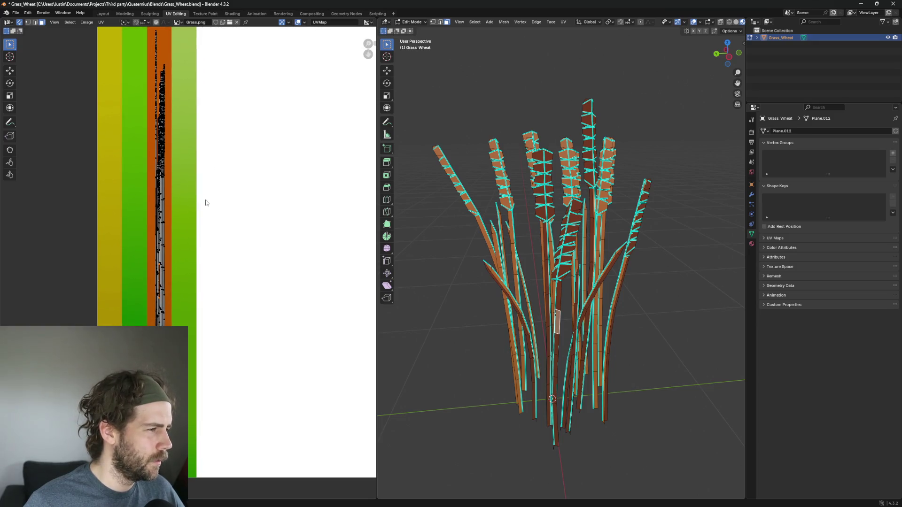
Select UVs on the orange strip and wheat-head and stalk faces to match UVs to faces
click(162, 161)
click(158, 192)
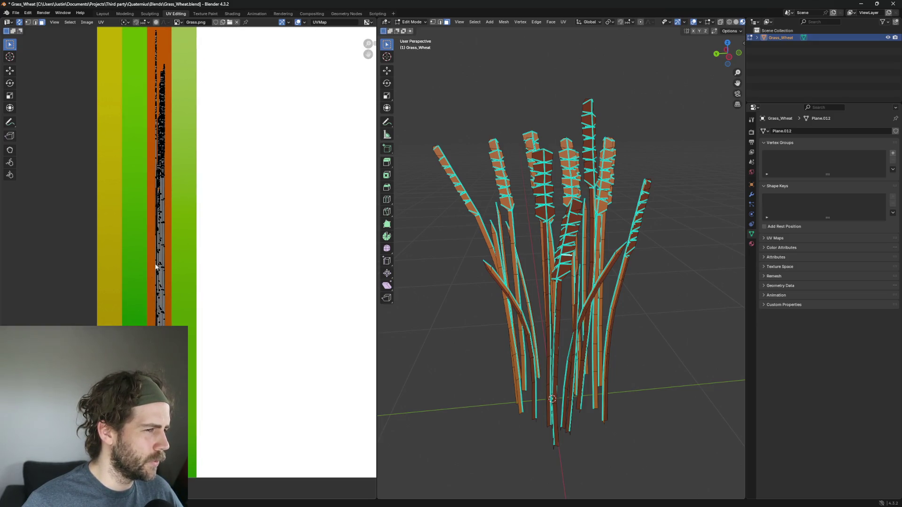
click(160, 188)
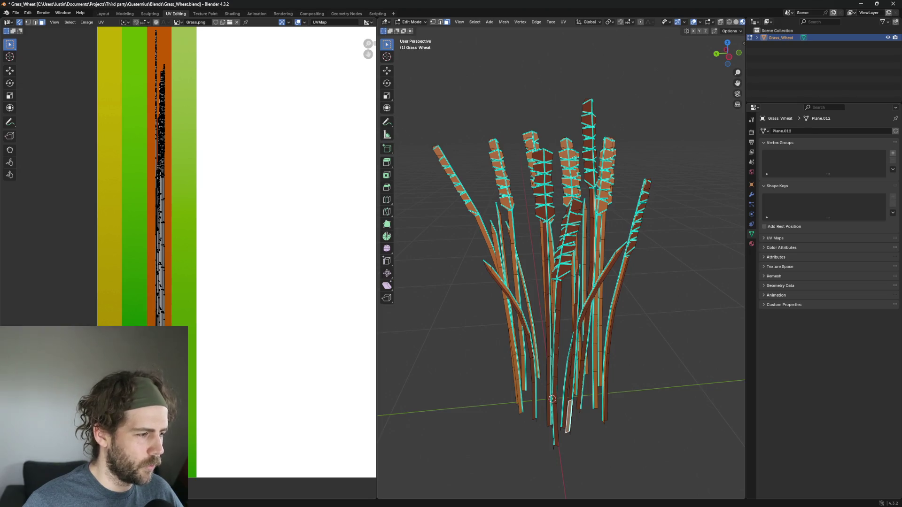
click(543, 214)
click(565, 268)
click(564, 271)
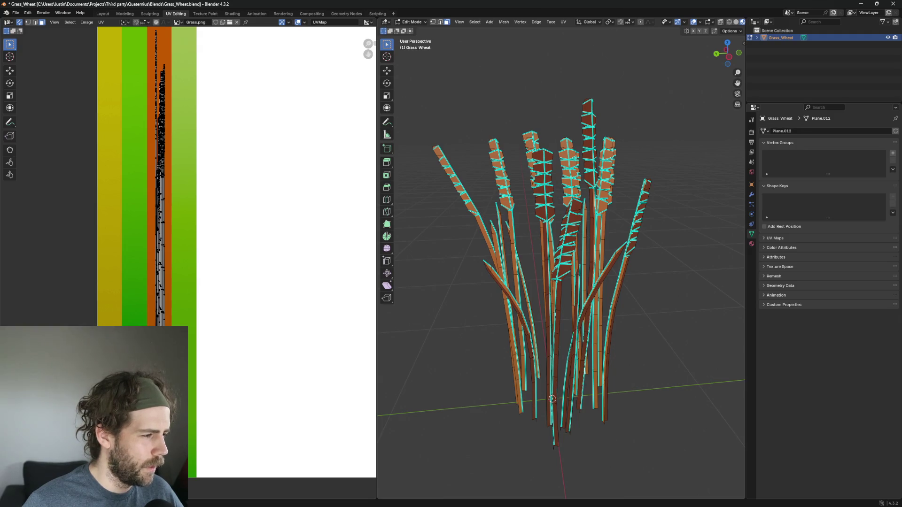
click(548, 406)
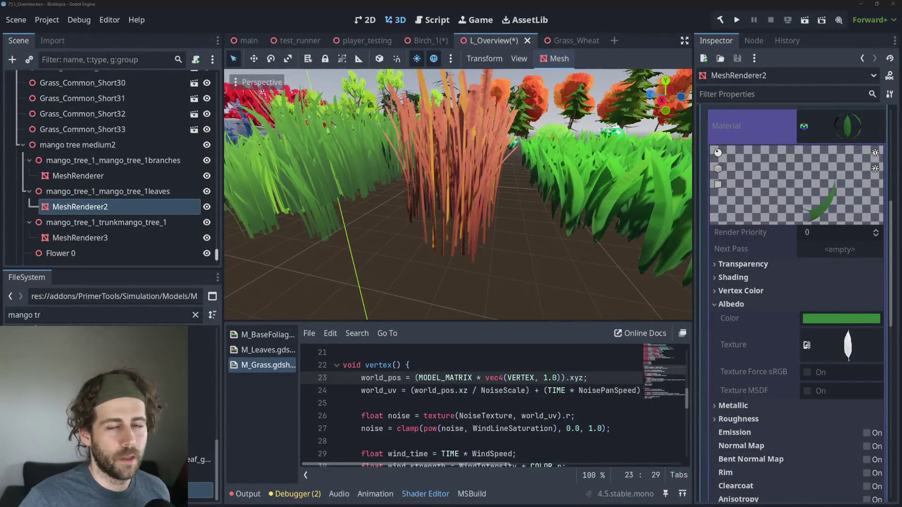
Select the Grass_Wheat23 instance in the Godot scene
click(468, 170)
scroll(458, 239, down, 3)
scroll(461, 238, up, 4)
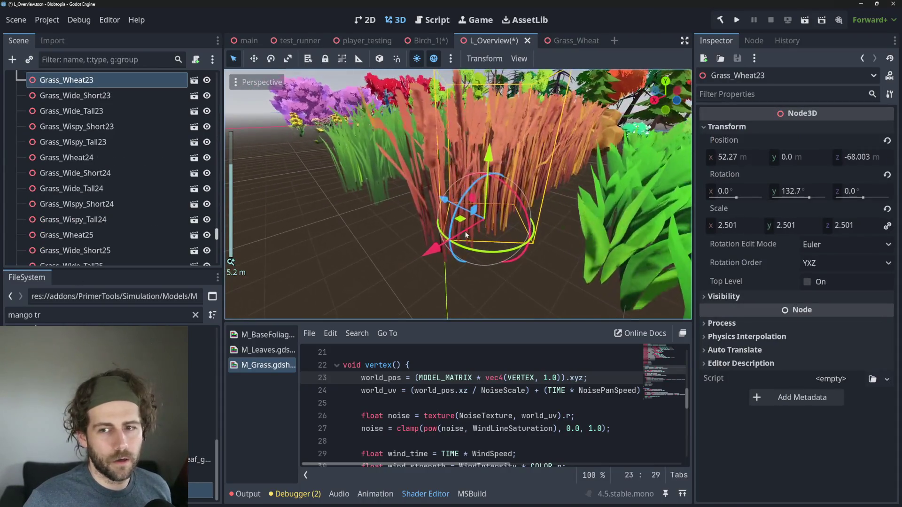
scroll(459, 381, down, 3)
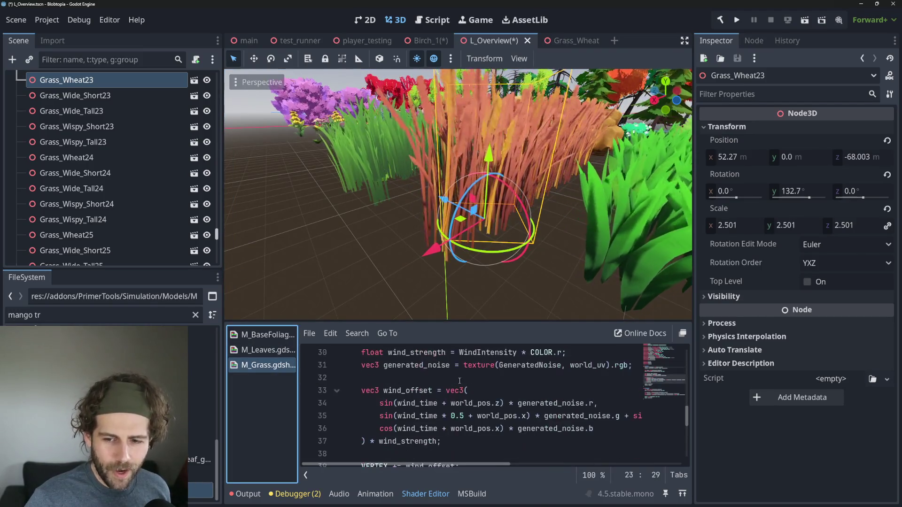
scroll(569, 399, up, 1)
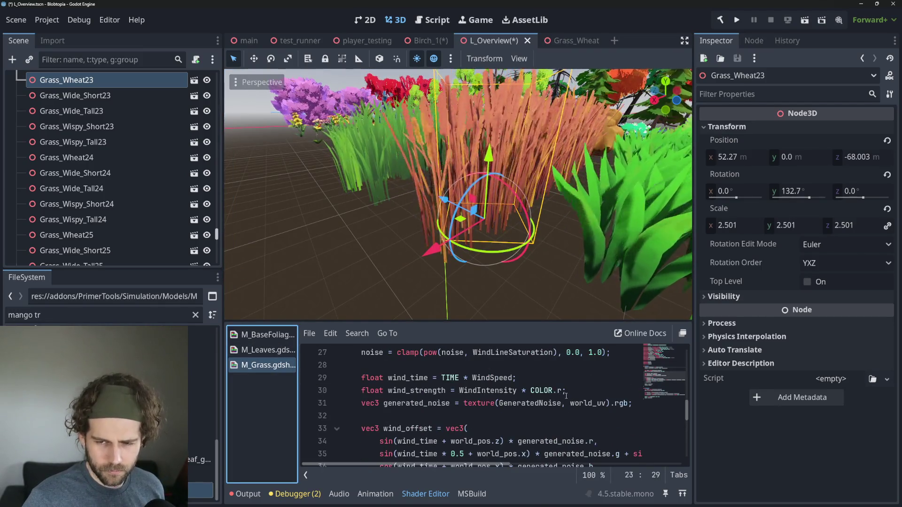
Highlight COLOR.r in the shader's wind strength line, then open the Grass_Wheat scene
drag(531, 391, 562, 391)
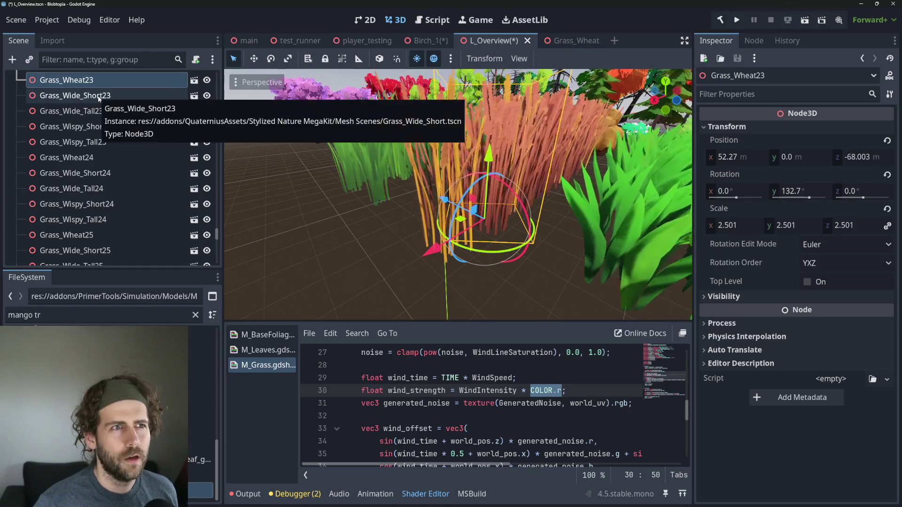
scroll(104, 141, down, 2)
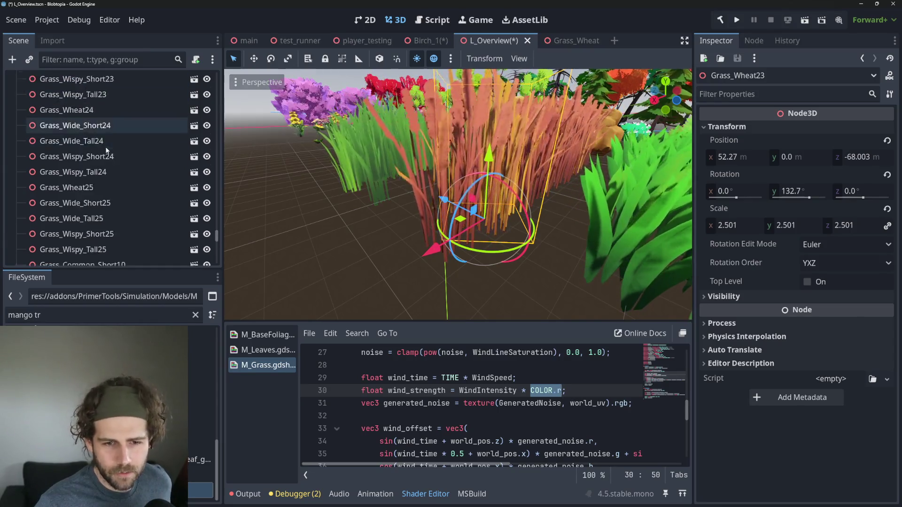
scroll(107, 149, down, 15)
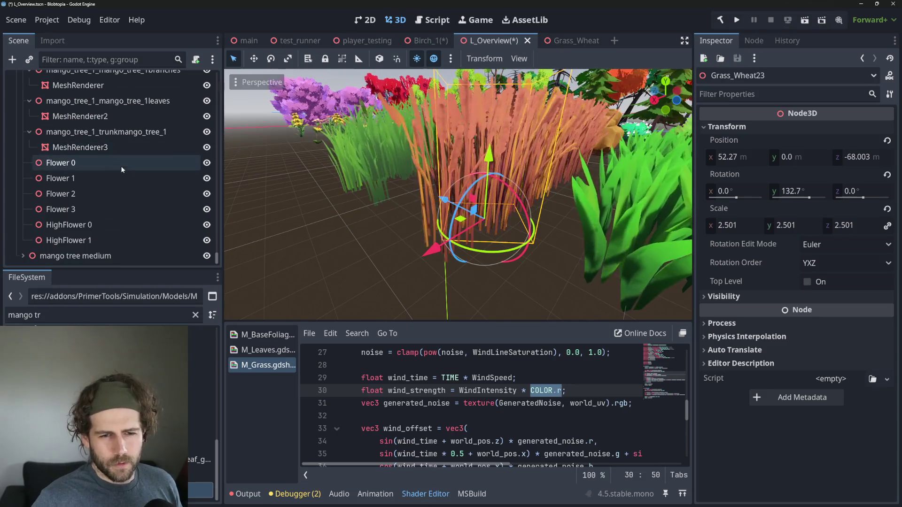
scroll(100, 174, up, 8)
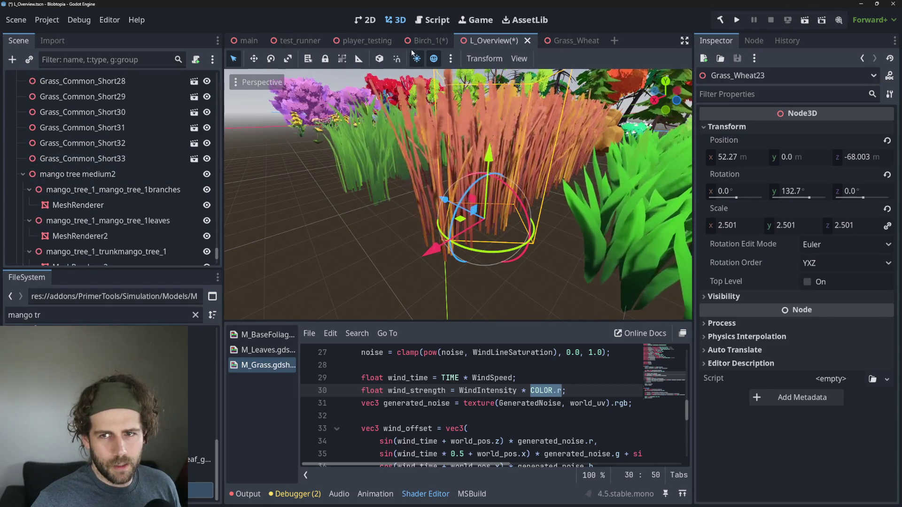
click(574, 40)
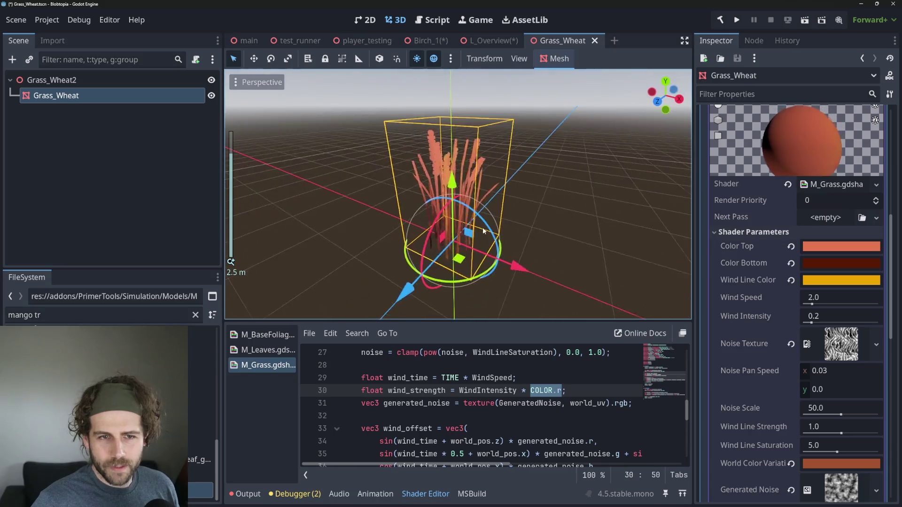
Scroll through the wheat material's Shader Parameters in the Inspector
scroll(483, 227, up, 4)
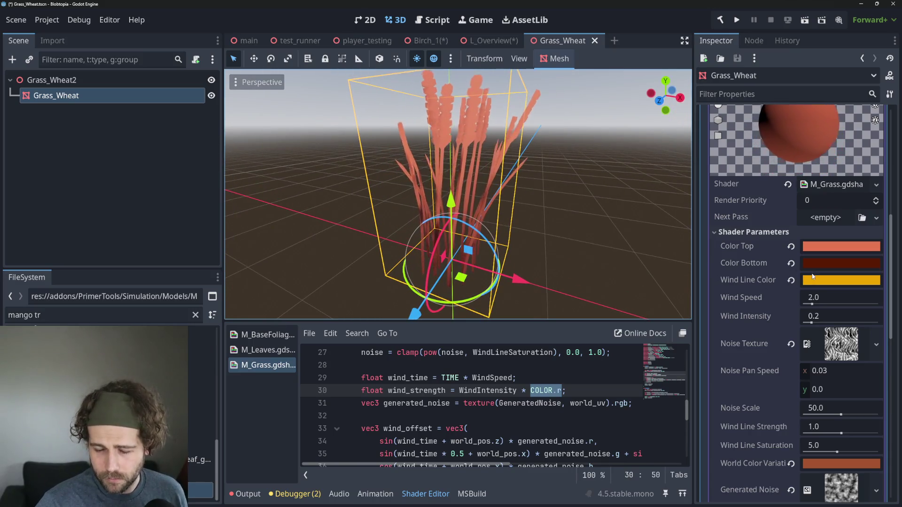
scroll(822, 296, down, 3)
scroll(834, 317, up, 2)
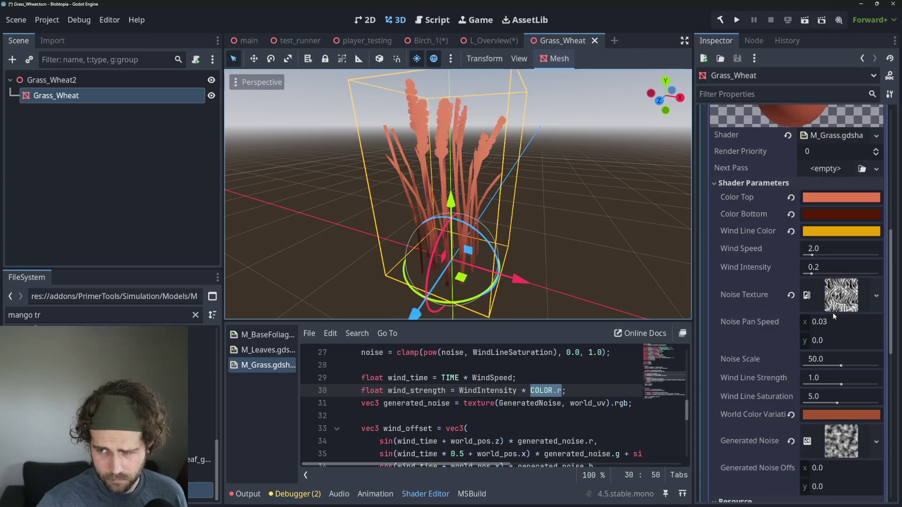
scroll(832, 312, up, 3)
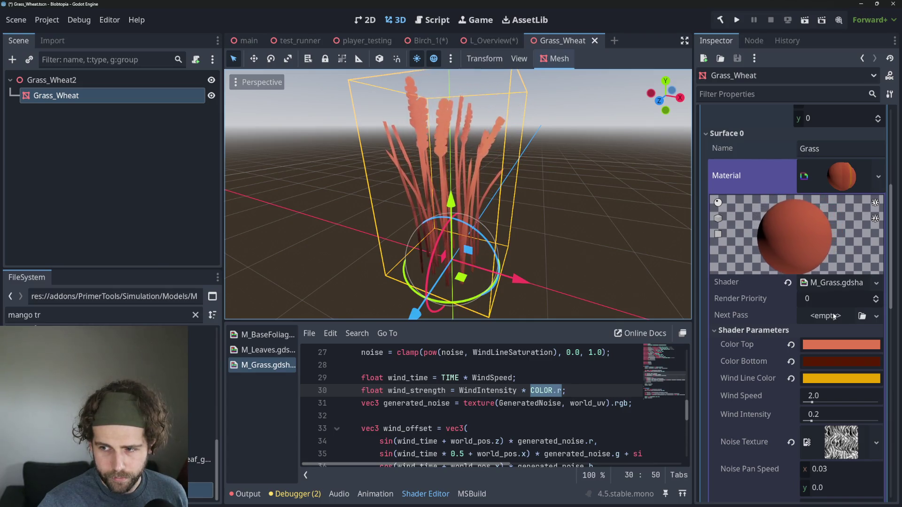
scroll(517, 409, down, 1)
scroll(541, 399, up, 1)
Review the wind code around line 30 of M_Grass.gdshader, then switch to Blender
click(554, 390)
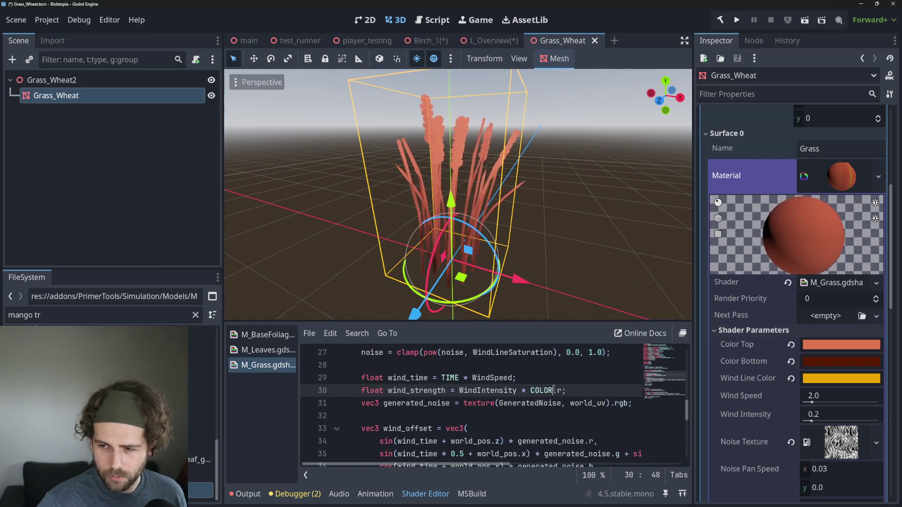
scroll(842, 418, down, 2)
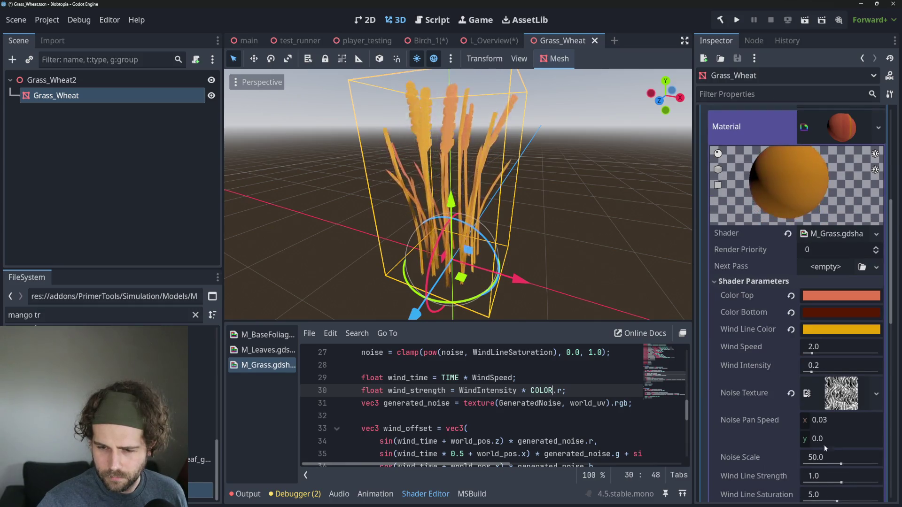
scroll(568, 396, up, 5)
scroll(568, 396, down, 2)
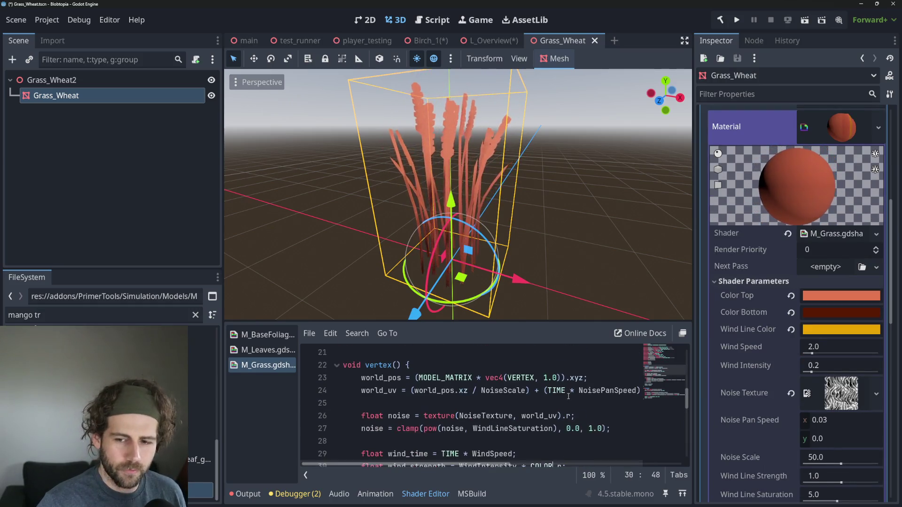
scroll(569, 396, down, 2)
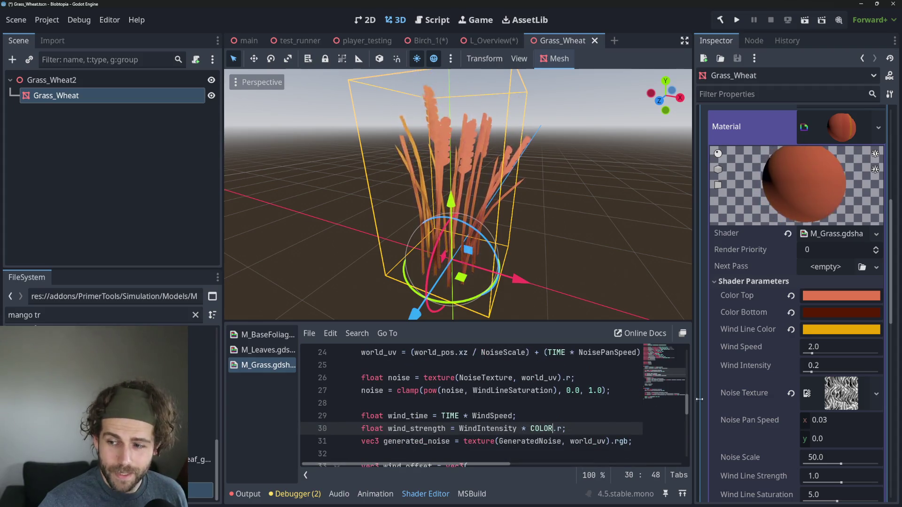
scroll(812, 360, down, 2)
scroll(812, 361, down, 8)
scroll(810, 362, up, 10)
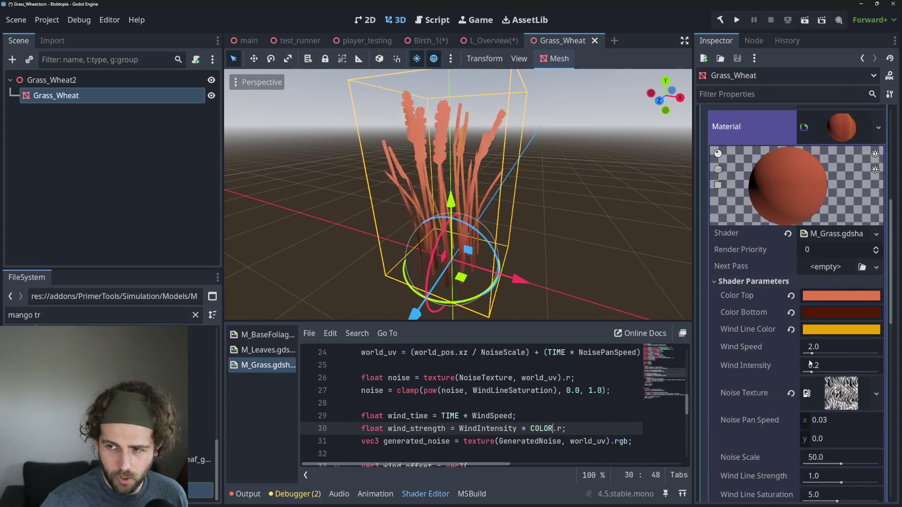
mouse_move(810, 363)
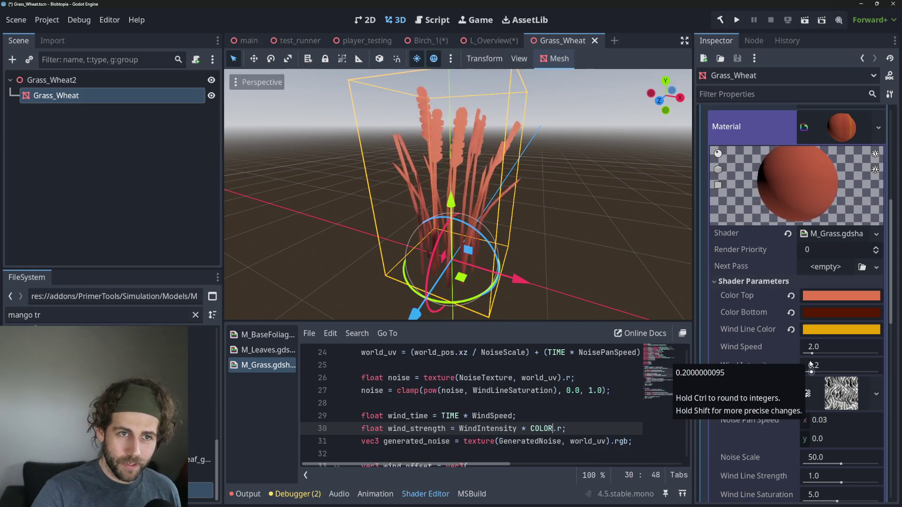
key(alt+Tab)
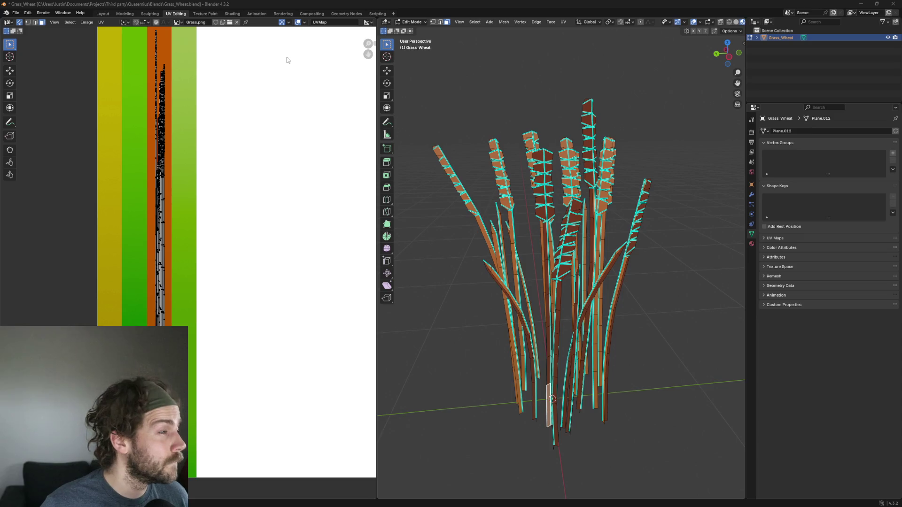
Deselect the wheat mesh's active face and open the interaction mode dropdown
key(alt+a)
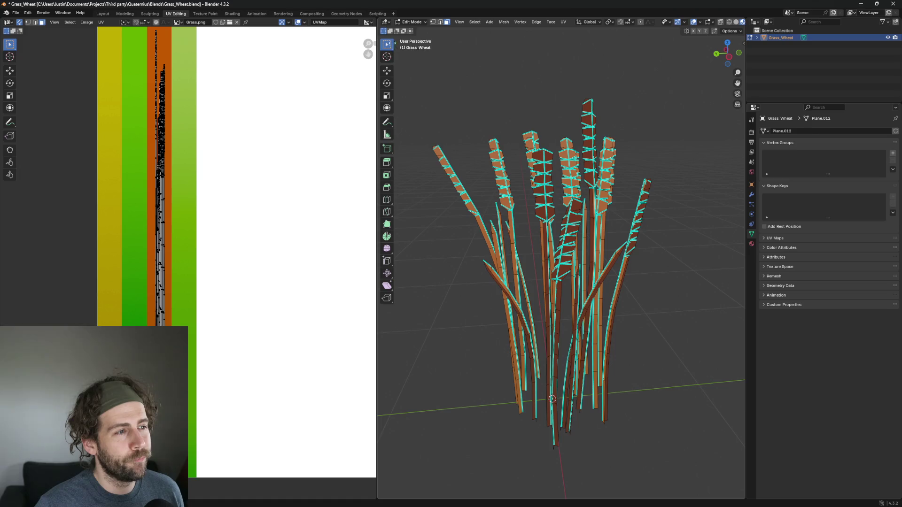
click(416, 22)
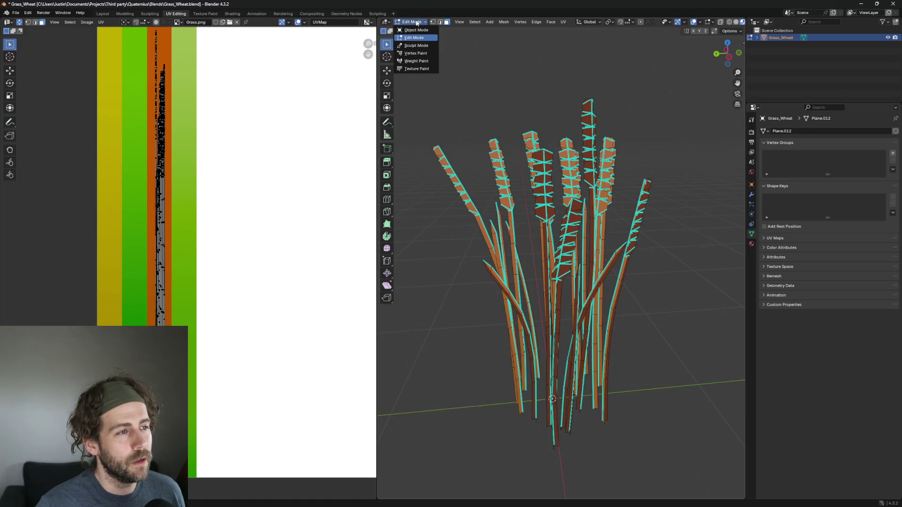
Inspect the wheat's vertex colours in Vertex Paint, briefly toggling into Edit Mode and back
click(415, 53)
scroll(629, 281, down, 3)
scroll(629, 281, up, 3)
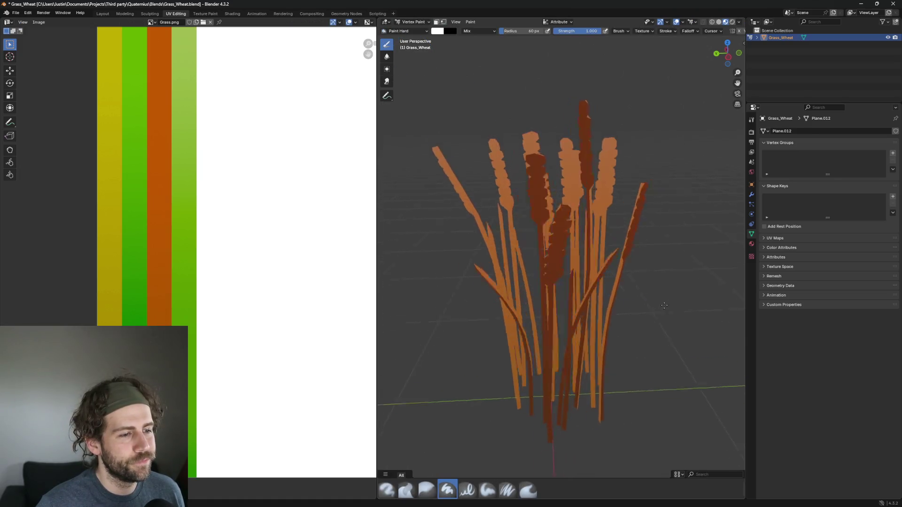
mouse_move(449, 103)
mouse_down()
mouse_move(477, 116)
mouse_move(469, 105)
mouse_move(478, 100)
mouse_up()
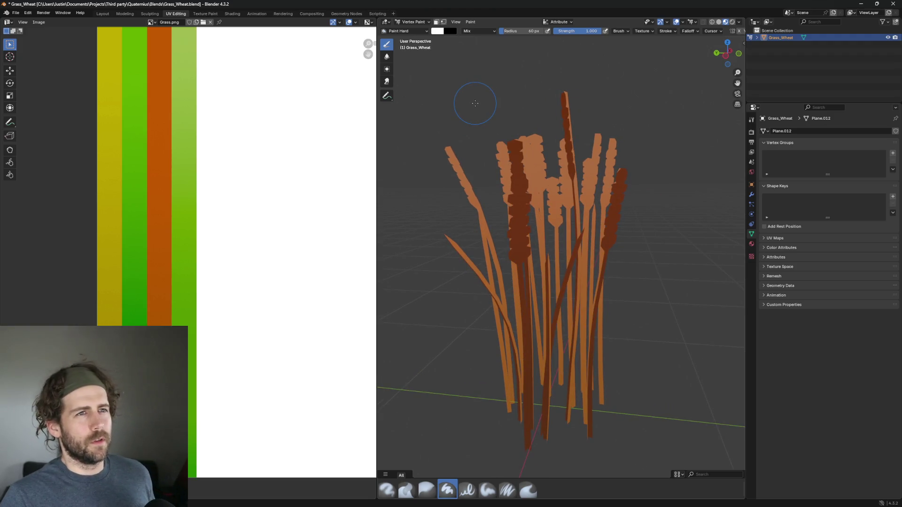
key(Tab)
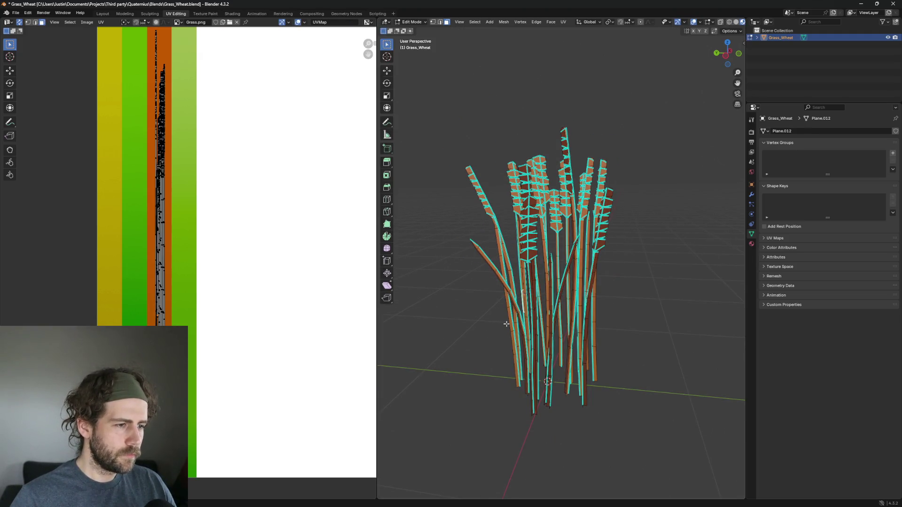
drag(477, 335, 508, 351)
key(Tab)
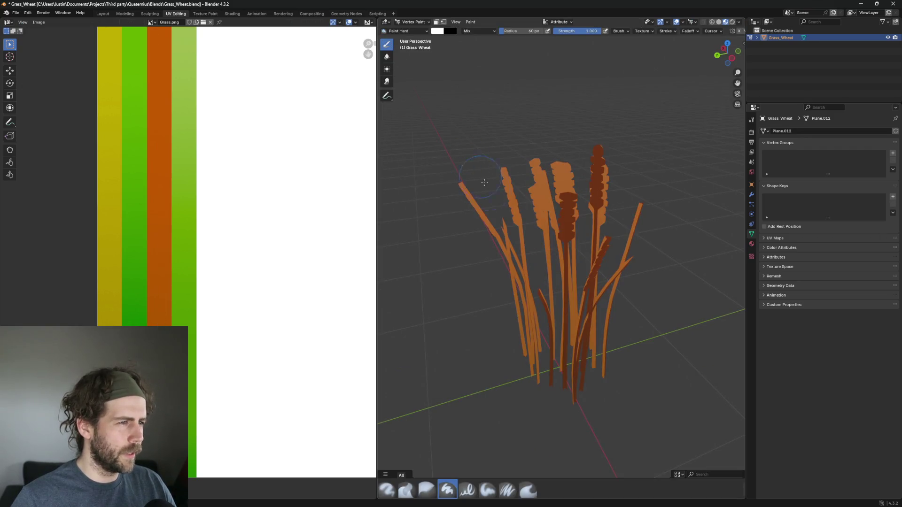
Put the wheat back into Object Mode and switch to the Modeling workspace
click(411, 22)
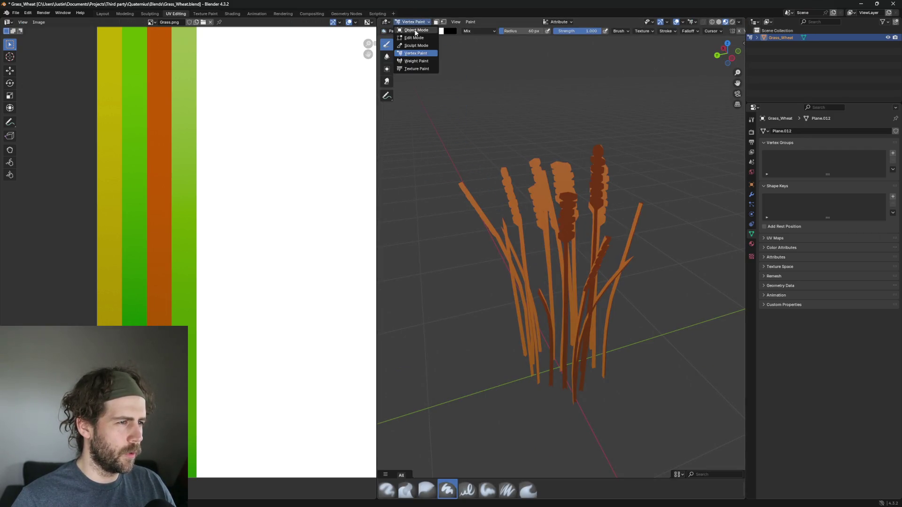
click(413, 29)
scroll(589, 238, up, 2)
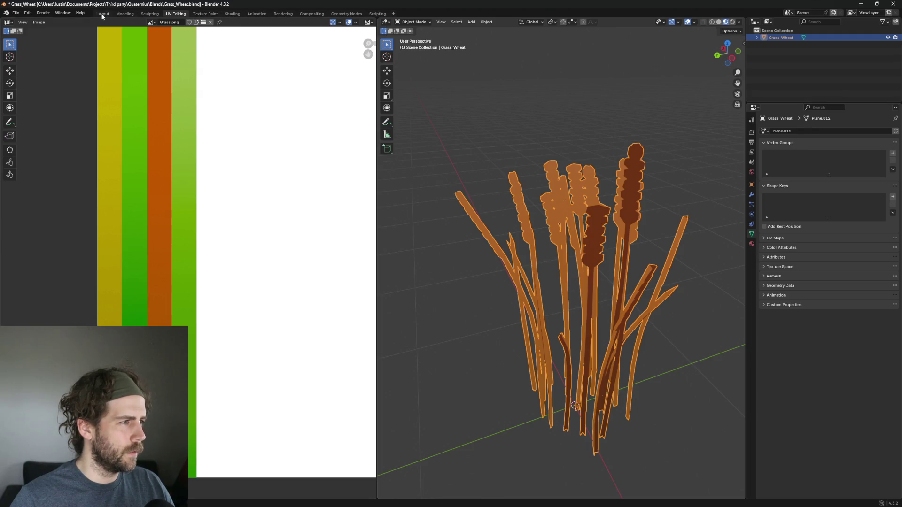
click(124, 14)
Frame the wheat, toggle Edit Mode in and out, then enter Vertex Paint
scroll(294, 165, up, 8)
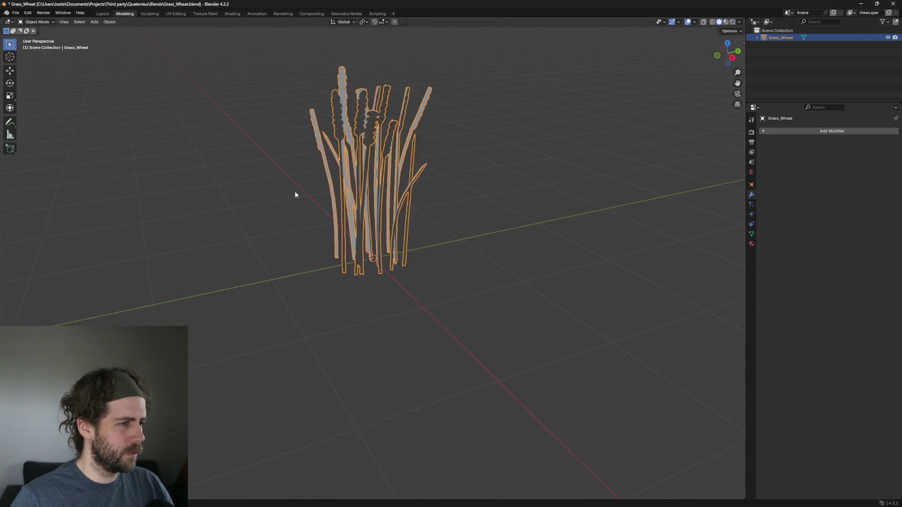
key(KP_Decimal)
key(Tab)
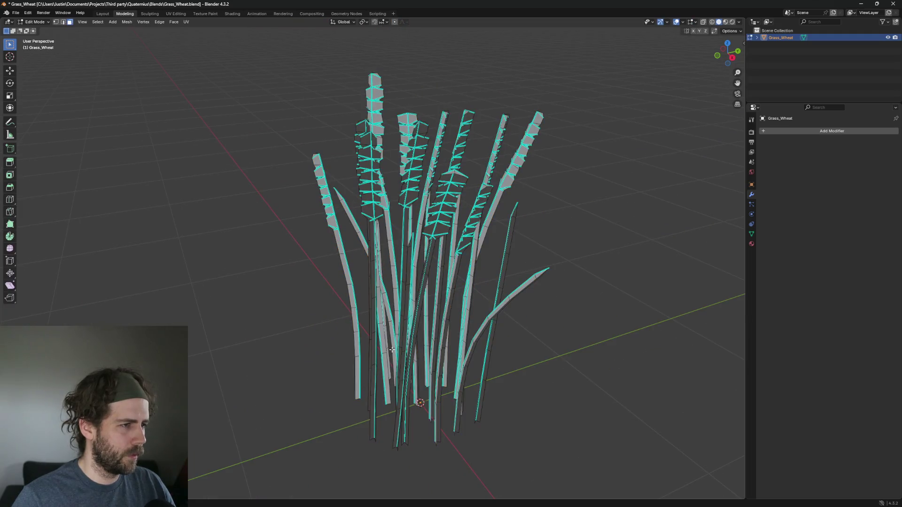
key(Tab)
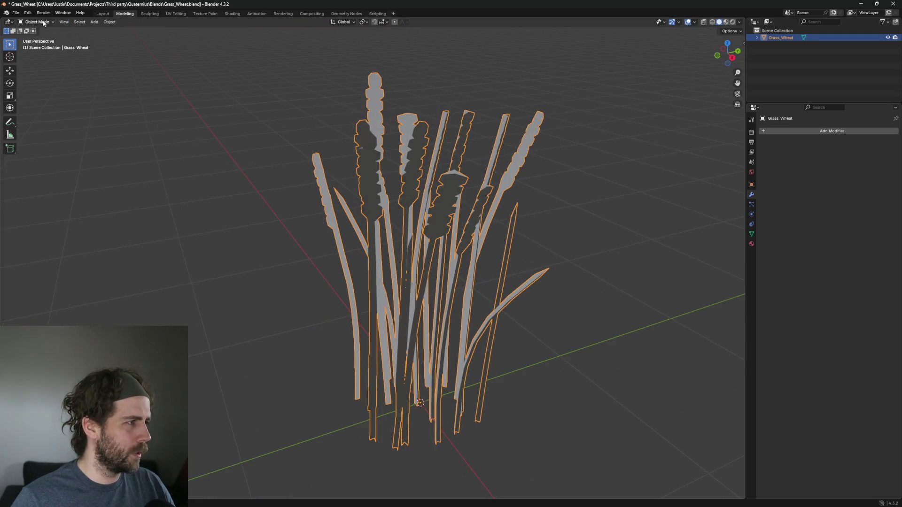
click(43, 23)
click(47, 54)
Orbit around the clump to compare the dark stem bases with the white tips
mouse_move(214, 204)
mouse_down()
mouse_move(191, 215)
mouse_move(162, 133)
mouse_move(188, 183)
mouse_up()
scroll(211, 232, up, 5)
mouse_move(282, 171)
mouse_down()
mouse_move(238, 251)
mouse_move(290, 196)
mouse_up()
scroll(238, 251, down, 5)
scroll(300, 225, up, 6)
scroll(306, 243, down, 4)
mouse_move(282, 264)
mouse_down()
mouse_move(242, 278)
mouse_move(228, 380)
mouse_move(282, 282)
mouse_move(291, 212)
mouse_move(310, 263)
mouse_up()
scroll(282, 282, down, 3)
scroll(322, 303, up, 5)
mouse_move(322, 304)
mouse_down()
mouse_move(282, 329)
mouse_move(305, 310)
mouse_move(321, 324)
mouse_move(348, 296)
mouse_move(341, 344)
mouse_move(348, 297)
mouse_move(493, 368)
mouse_move(449, 253)
mouse_up()
scroll(252, 346, down, 4)
scroll(314, 320, up, 3)
scroll(347, 297, up, 4)
scroll(348, 297, down, 4)
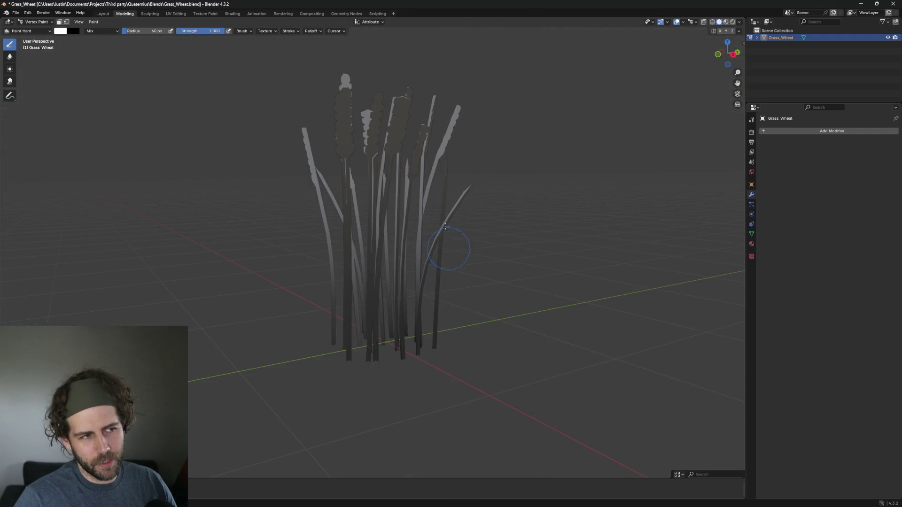
mouse_move(371, 96)
mouse_down()
mouse_move(421, 111)
mouse_move(421, 153)
mouse_up()
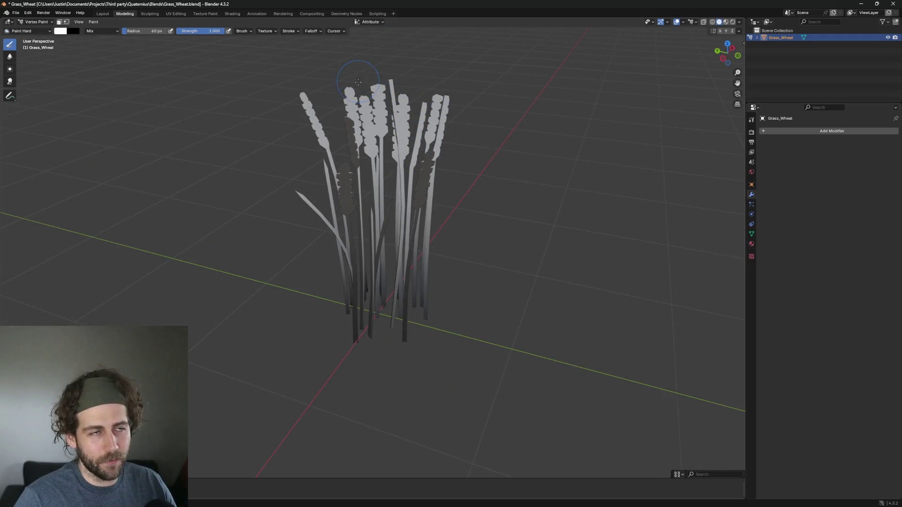
drag(481, 134, 615, 38)
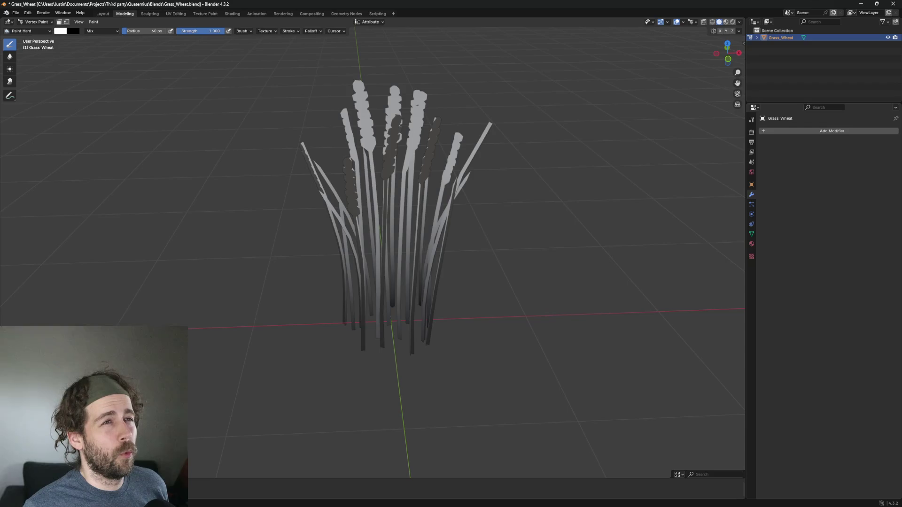
click(47, 21)
click(47, 22)
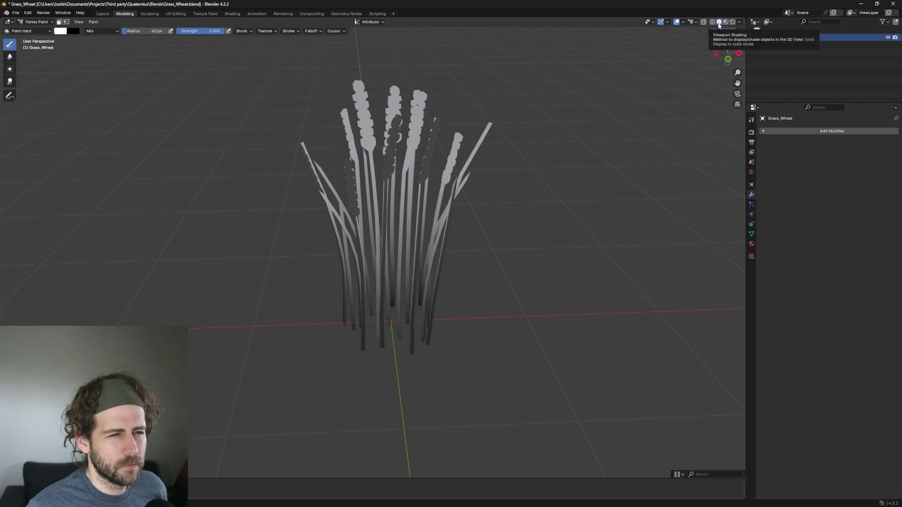
click(726, 22)
click(732, 22)
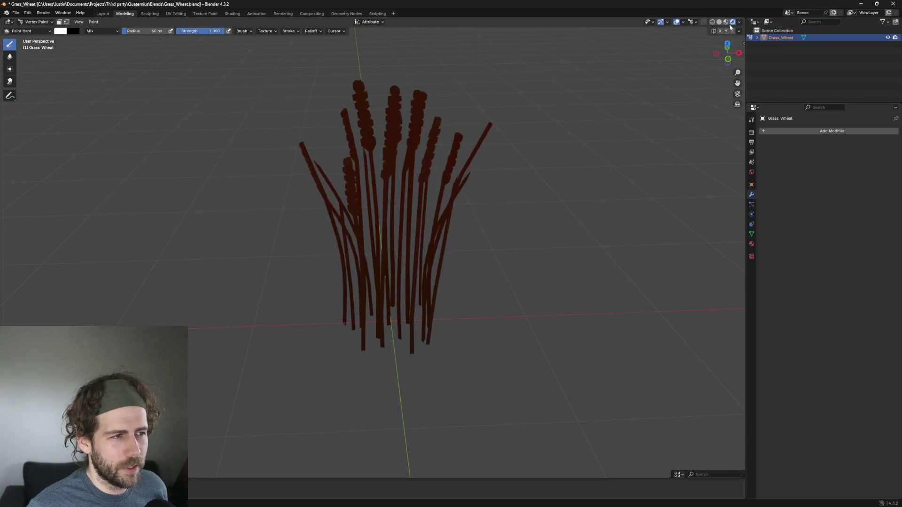
click(719, 22)
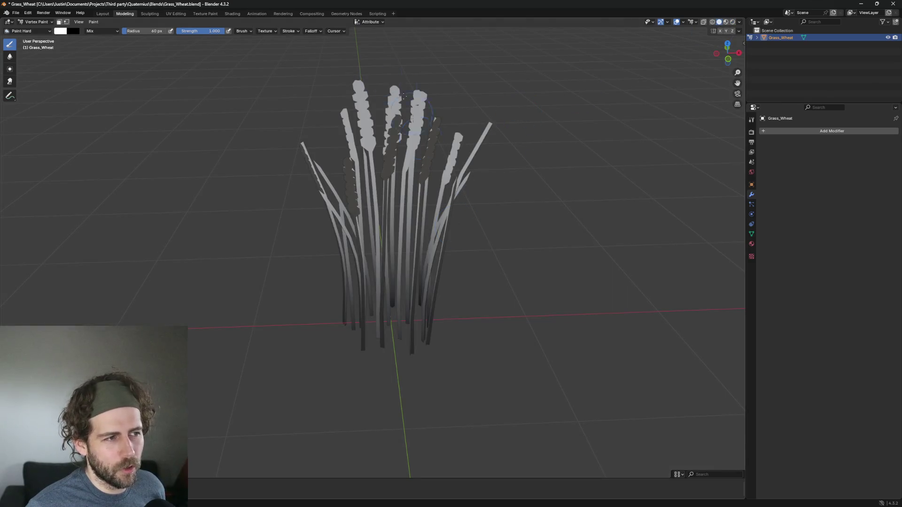
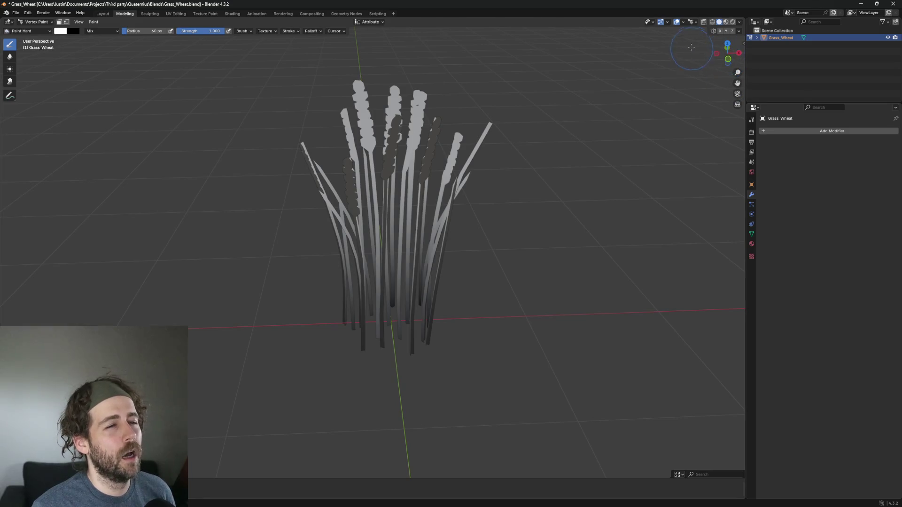
Set Blender's viewport shading lighting to Flat and orbit around the wheat clump
click(685, 24)
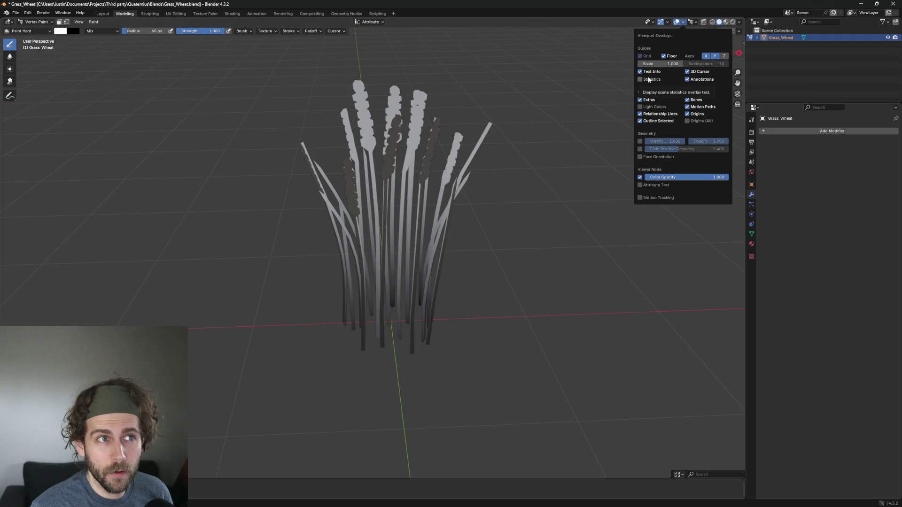
click(741, 24)
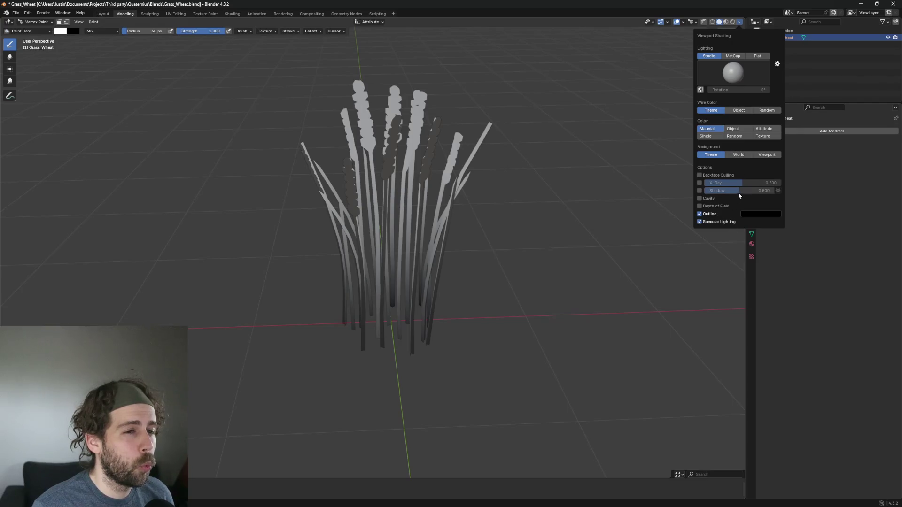
click(756, 56)
mouse_move(665, 135)
mouse_down()
mouse_move(546, 195)
mouse_move(521, 262)
mouse_move(566, 277)
mouse_move(590, 234)
mouse_move(624, 282)
mouse_move(606, 305)
mouse_move(569, 322)
mouse_up()
Orbit to a lower, frontal view of the wheat clump
scroll(569, 322, up, 1)
scroll(567, 319, down, 4)
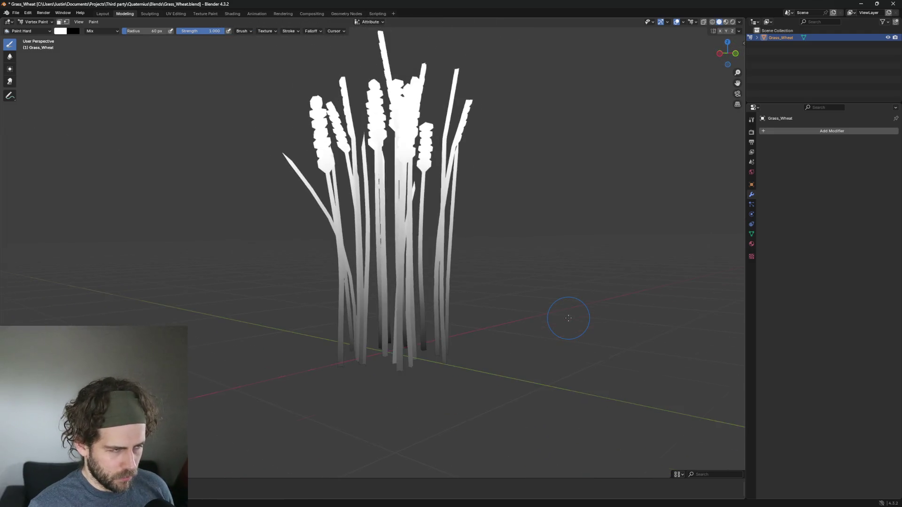
mouse_move(562, 316)
mouse_down()
mouse_move(591, 311)
mouse_move(641, 343)
mouse_up()
mouse_move(352, 362)
mouse_down()
mouse_move(296, 372)
mouse_move(357, 355)
mouse_move(401, 376)
mouse_move(353, 359)
mouse_move(352, 347)
mouse_move(306, 387)
mouse_move(323, 382)
mouse_move(322, 371)
mouse_move(374, 387)
mouse_up()
scroll(372, 395, up, 3)
scroll(364, 401, down, 4)
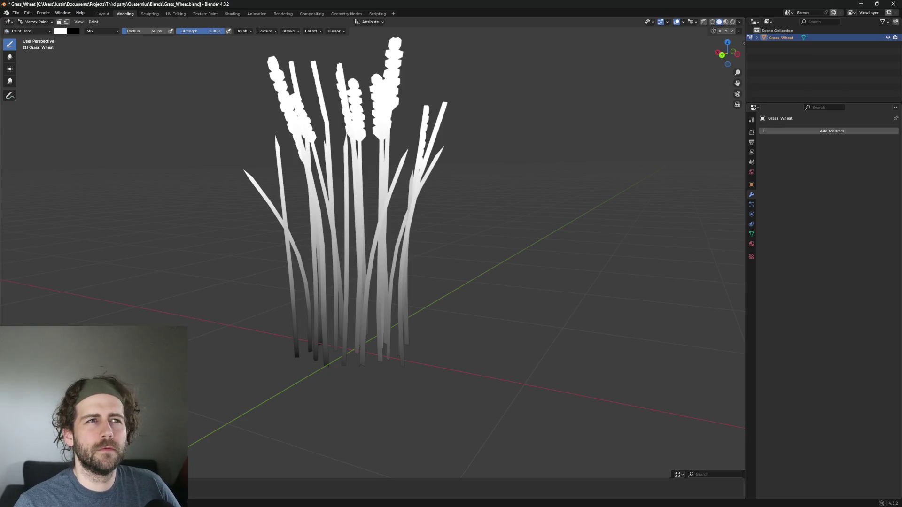
Preview the wheat in Material Preview, then return to Solid shading
click(726, 21)
click(719, 22)
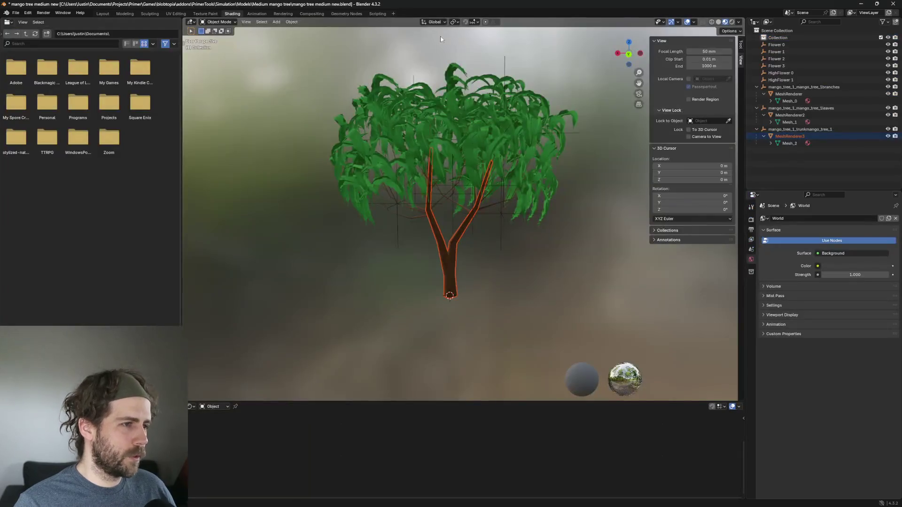
scroll(450, 141, up, 2)
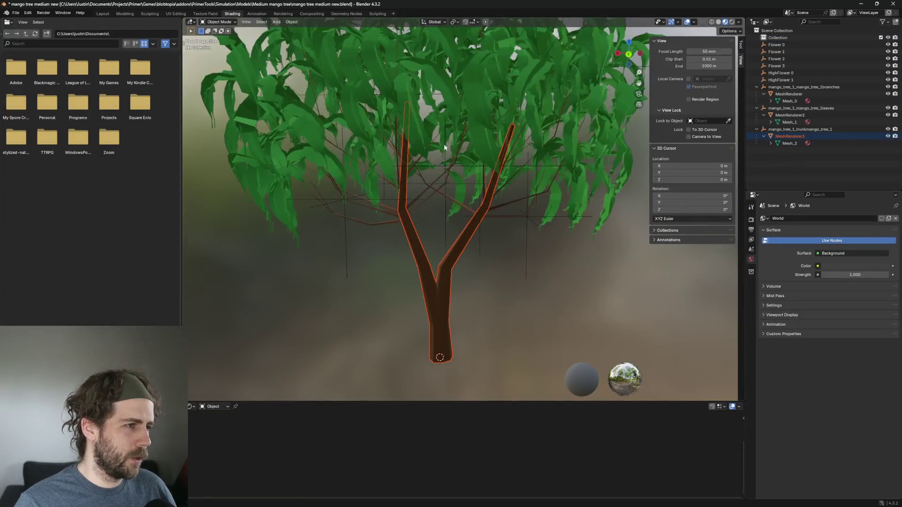
scroll(450, 141, down, 3)
mouse_move(384, 156)
mouse_down()
mouse_move(456, 160)
mouse_move(424, 173)
mouse_move(414, 160)
mouse_move(425, 210)
mouse_up()
scroll(396, 170, up, 6)
scroll(425, 202, down, 3)
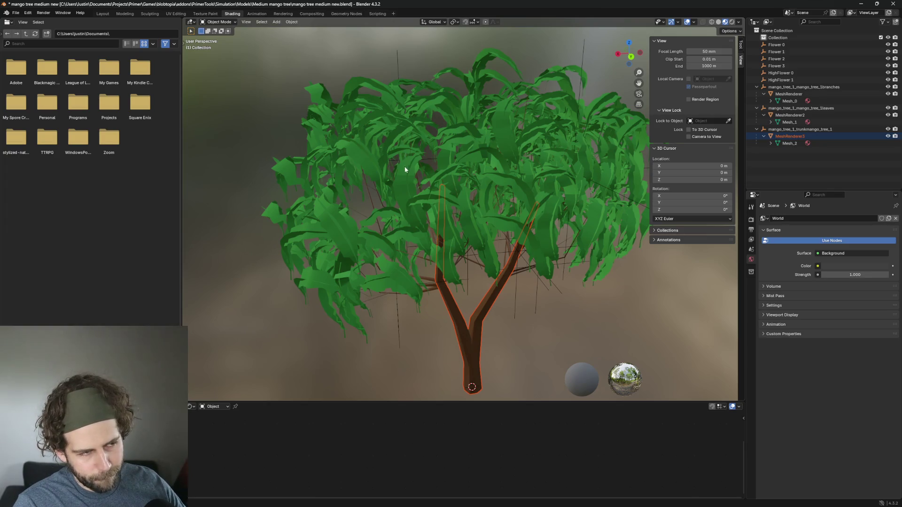
scroll(406, 169, up, 5)
mouse_move(405, 187)
mouse_down()
mouse_move(428, 170)
mouse_move(426, 193)
mouse_up()
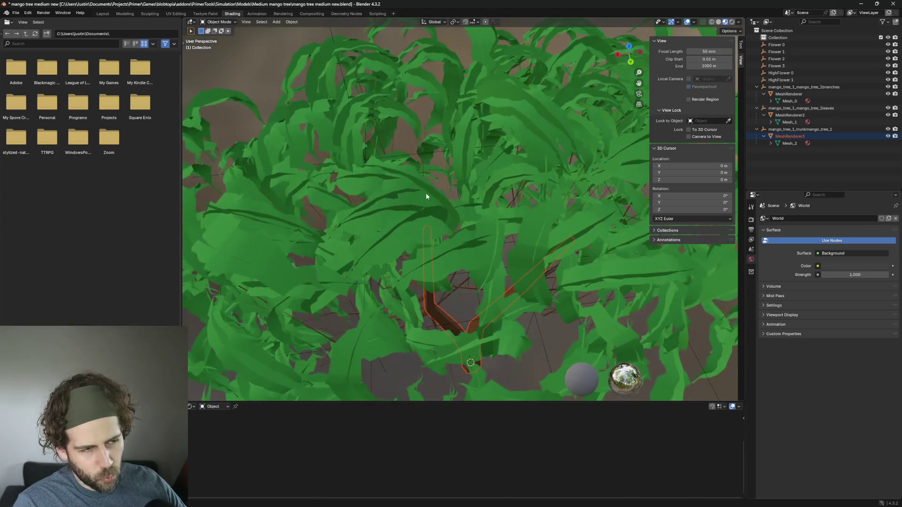
scroll(425, 193, down, 5)
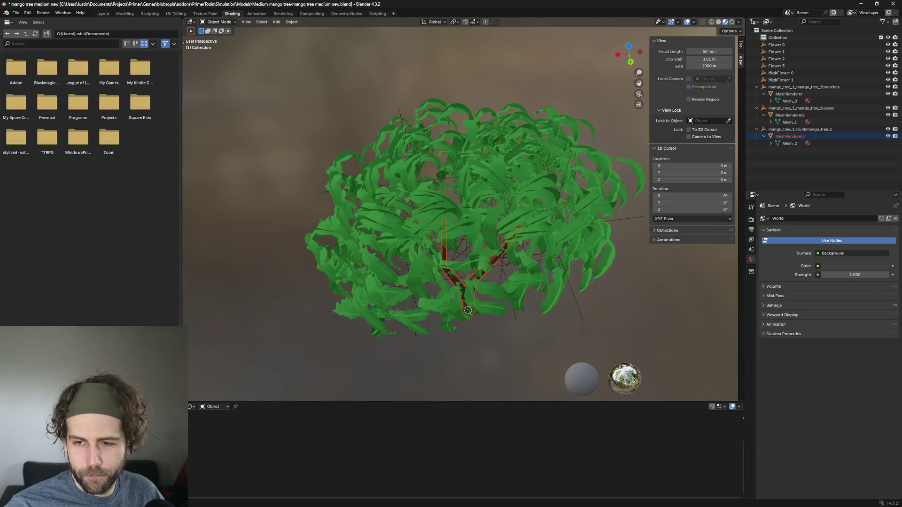
key(alt+Tab)
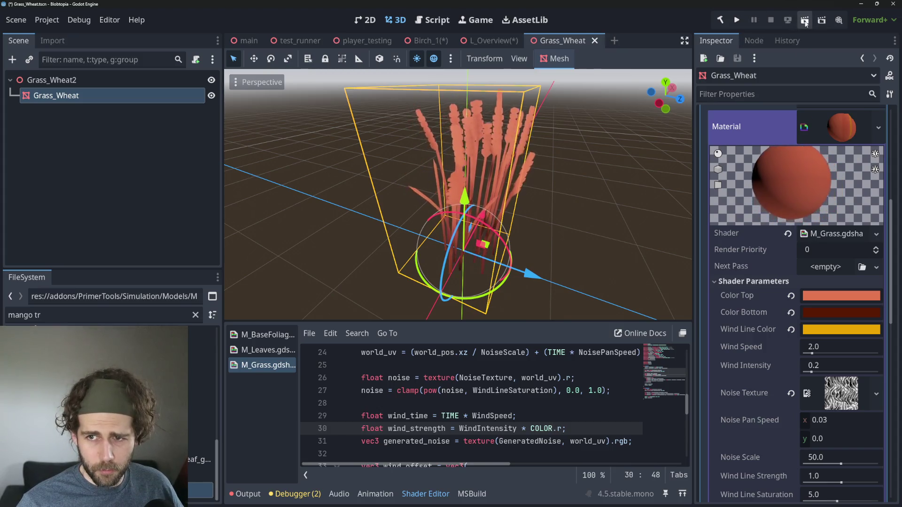
Save and run the test_runner scene with Run Current Scene
click(314, 42)
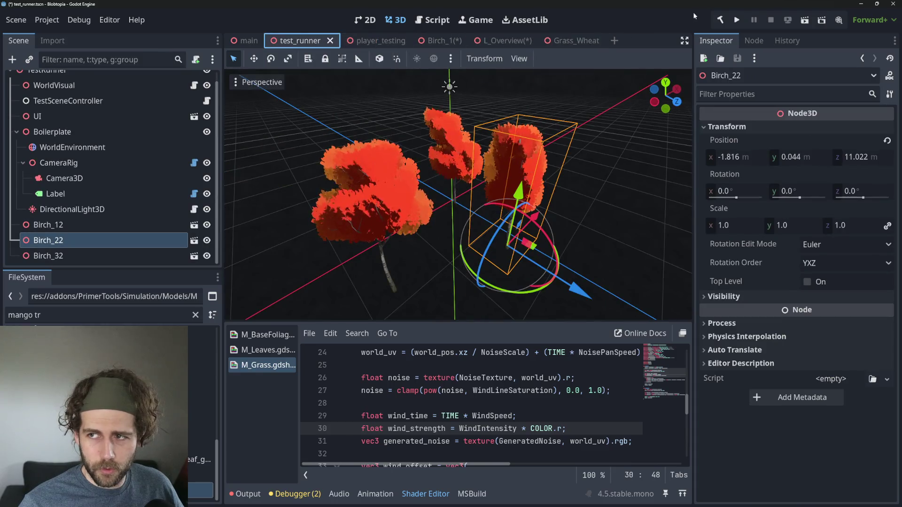
click(805, 20)
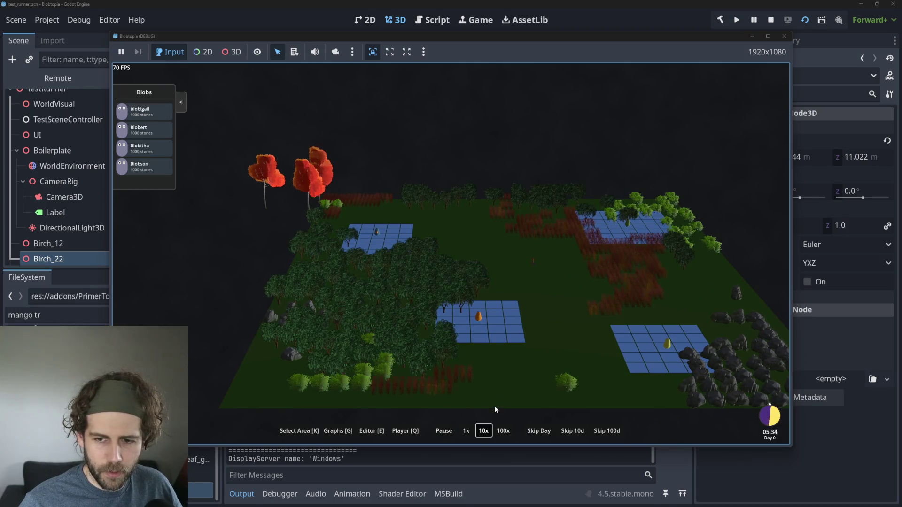
Move the game camera across the plots with WASD to reveal the red trees
scroll(501, 342, up, 2)
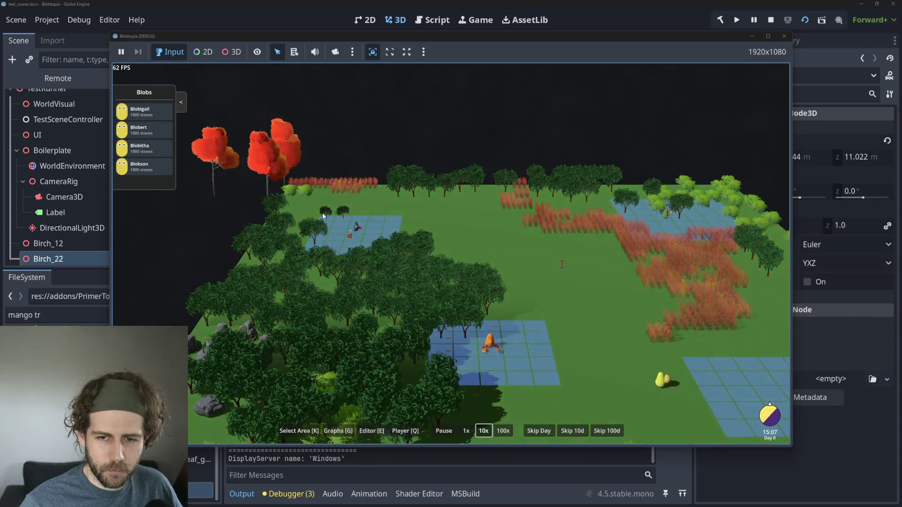
scroll(377, 247, up, 2)
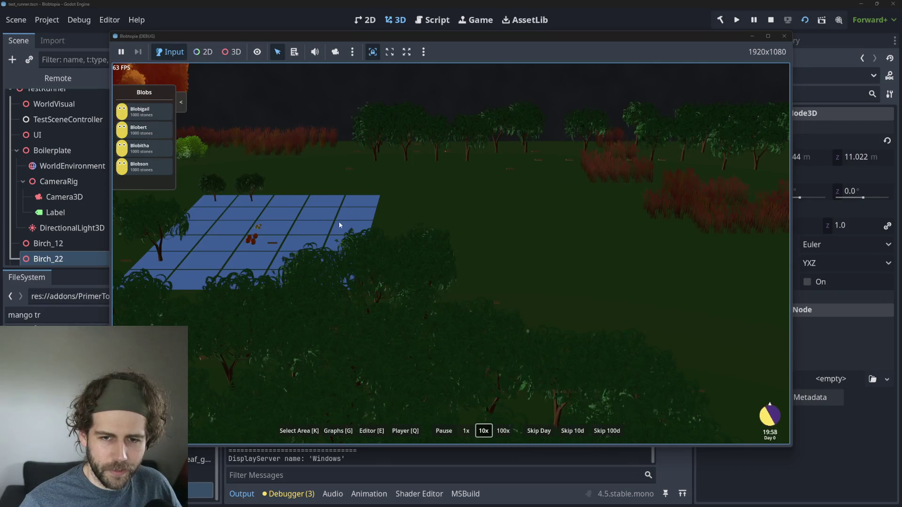
scroll(474, 324, down, 2)
scroll(475, 324, down, 2)
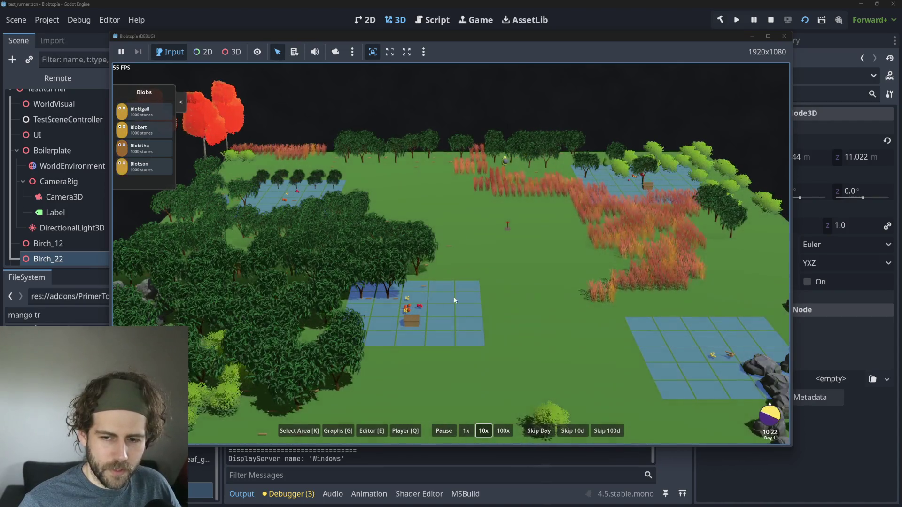
scroll(409, 327, up, 2)
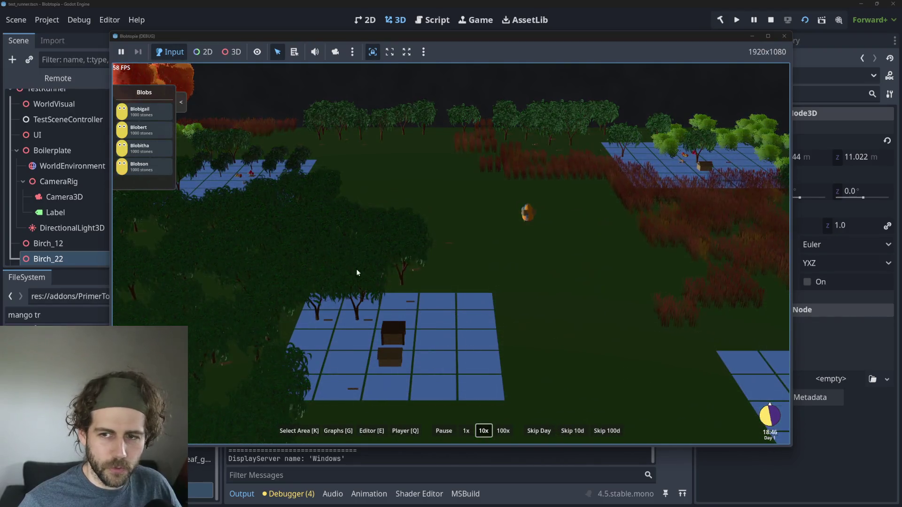
key(w)
key(a)
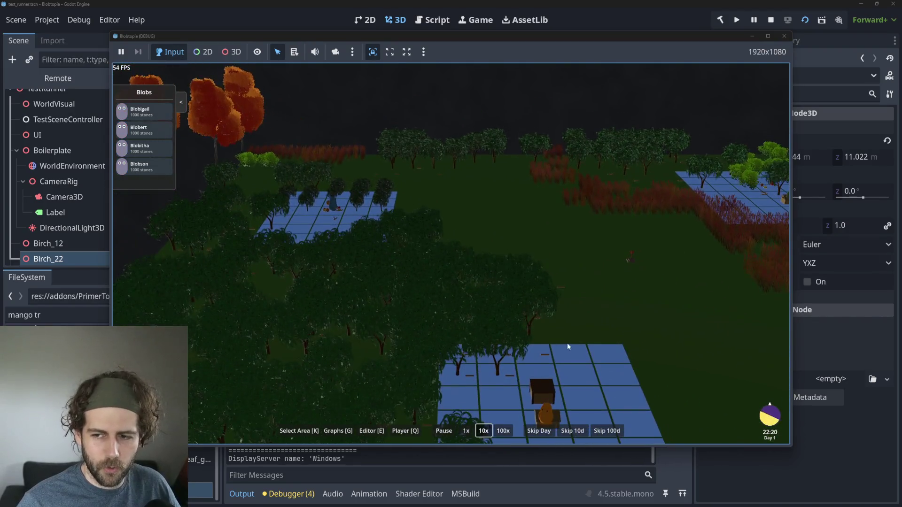
key(s)
key(d)
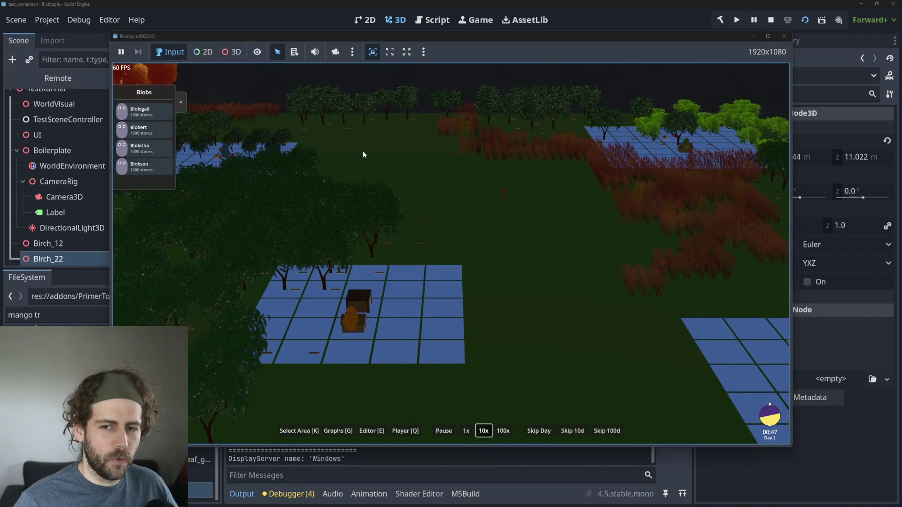
key(w)
key(a)
key(s)
key(d)
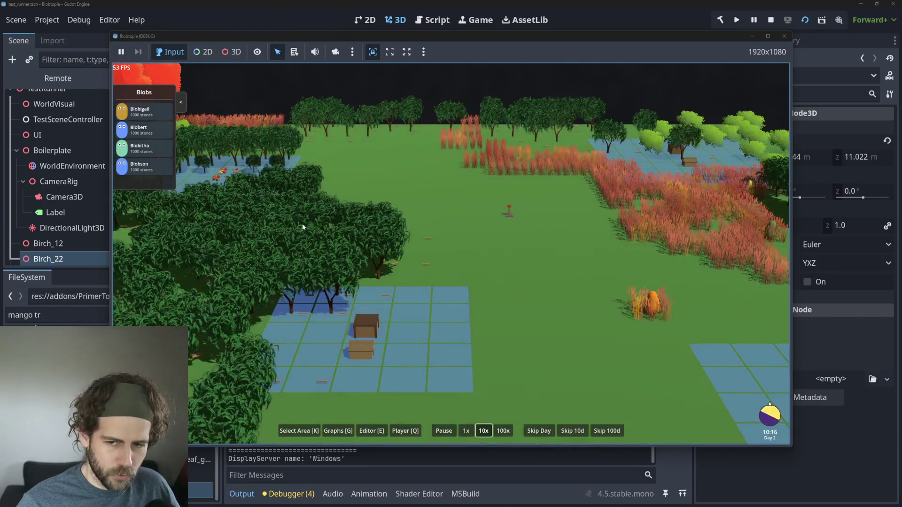
key(w)
key(a)
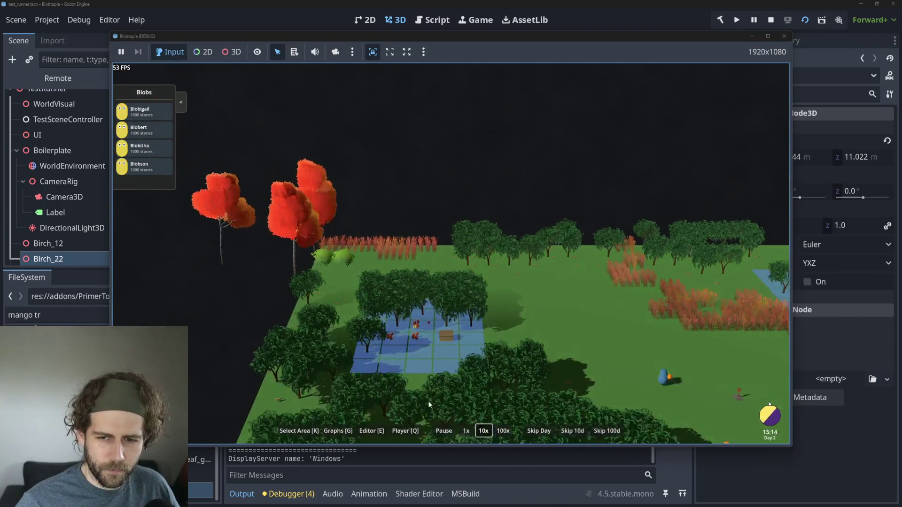
scroll(312, 246, up, 5)
drag(394, 322, 393, 196)
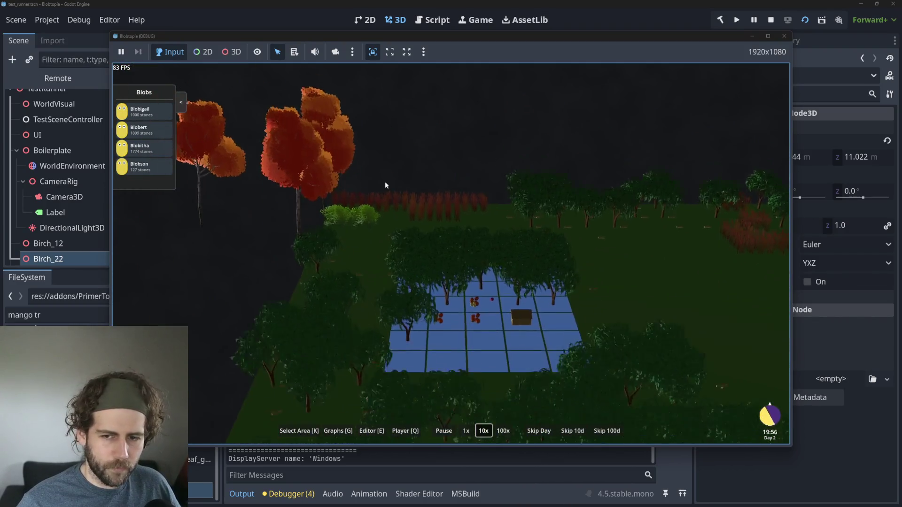
Show the stats of two Mango Trees in the running game
click(306, 249)
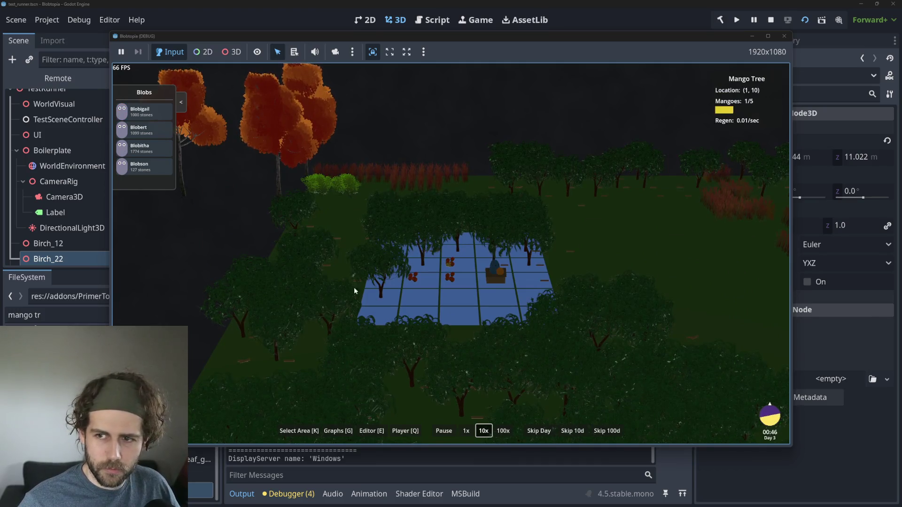
scroll(397, 309, up, 3)
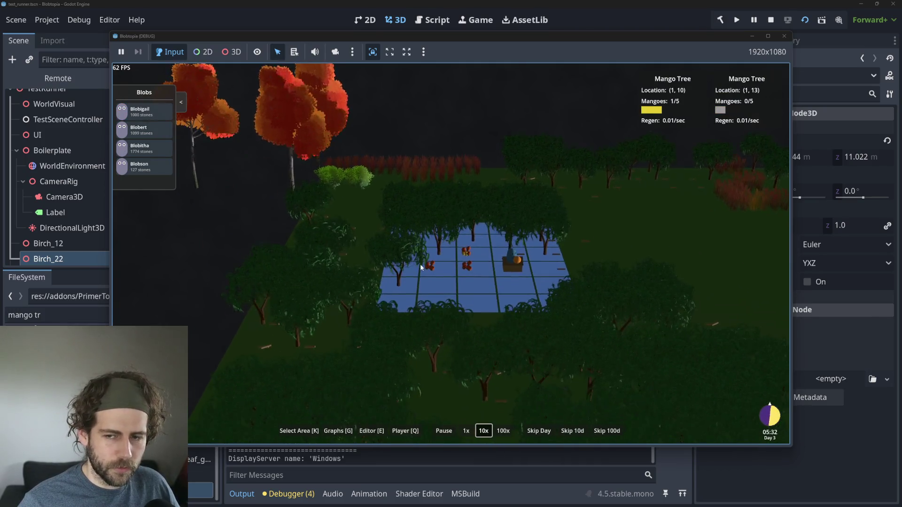
click(419, 274)
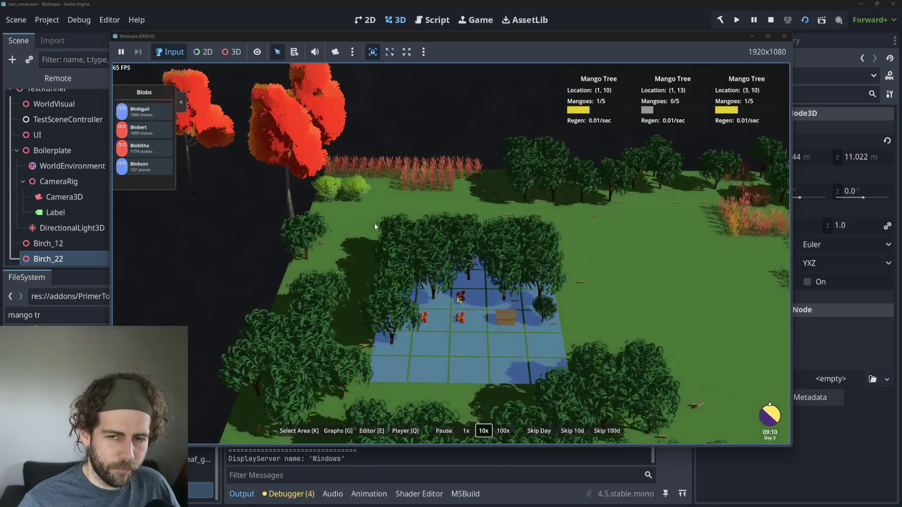
Orbit the game camera around the plot grid and red grass, then stop the game
mouse_move(374, 224)
mouse_down()
mouse_move(519, 219)
mouse_move(499, 331)
mouse_up()
mouse_move(387, 233)
mouse_down()
mouse_move(428, 288)
mouse_move(430, 212)
mouse_up()
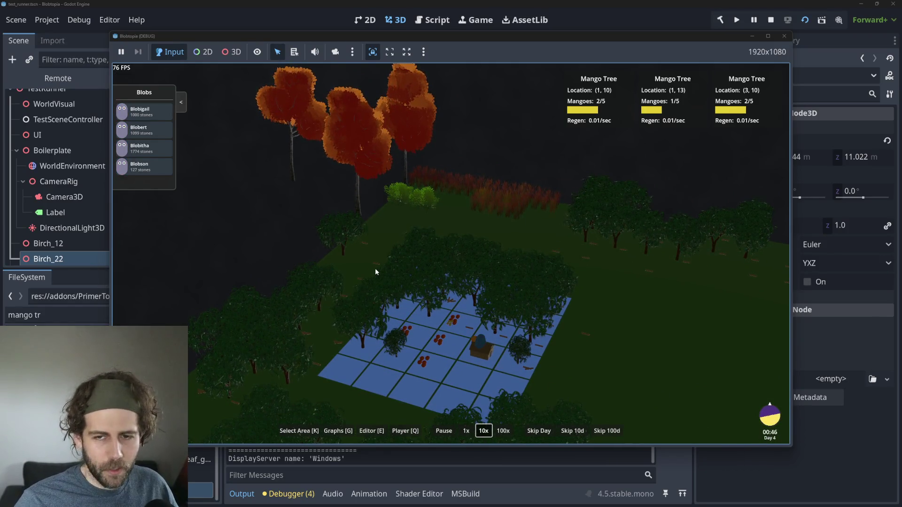
mouse_move(370, 236)
mouse_down()
mouse_move(353, 240)
mouse_move(379, 269)
mouse_move(326, 255)
mouse_move(314, 146)
mouse_up()
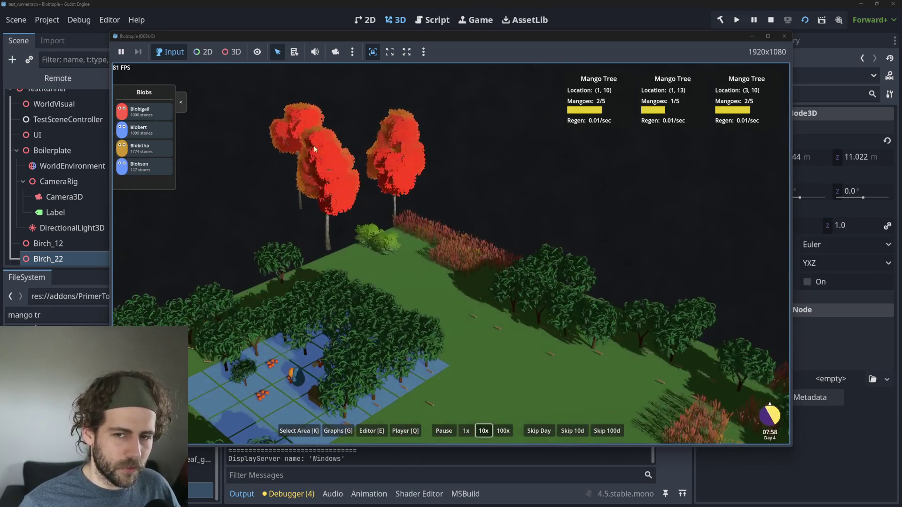
scroll(354, 214, down, 2)
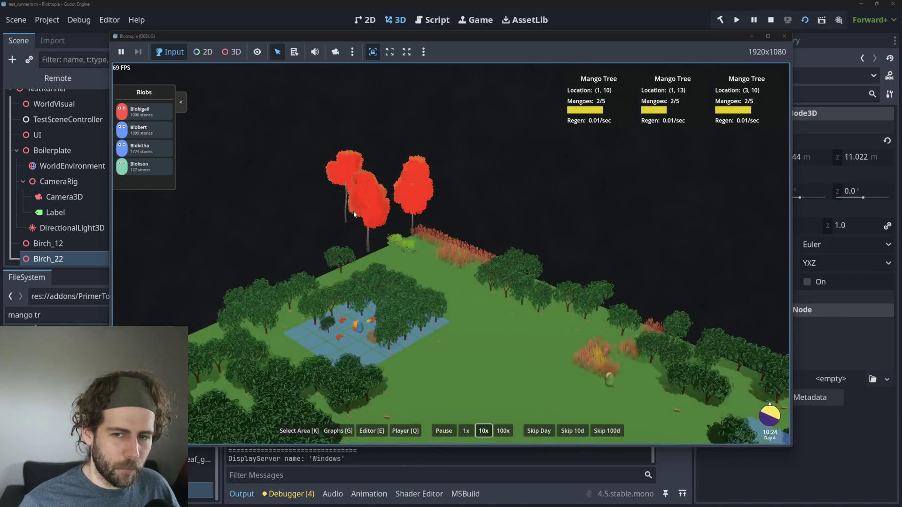
mouse_move(431, 182)
mouse_down()
mouse_move(464, 248)
mouse_move(479, 249)
mouse_up()
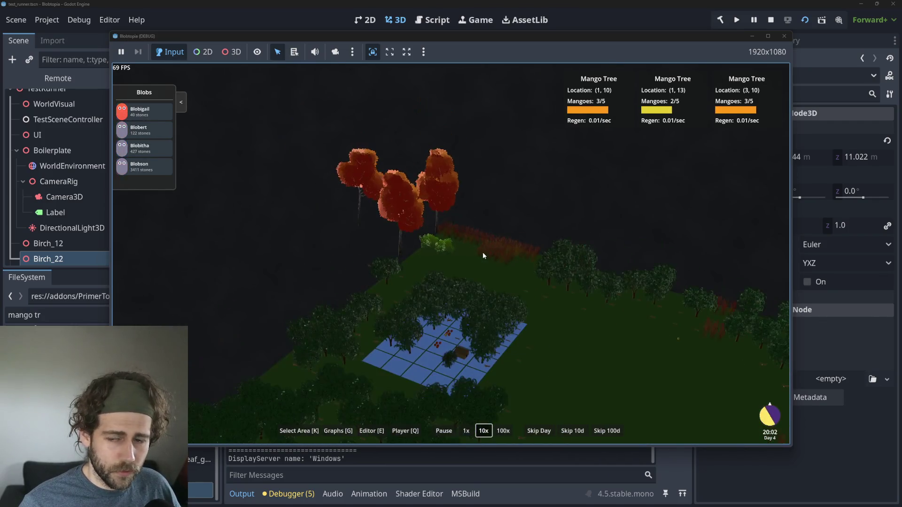
scroll(482, 255, up, 5)
mouse_move(420, 235)
mouse_down()
mouse_move(523, 280)
mouse_move(452, 263)
mouse_up()
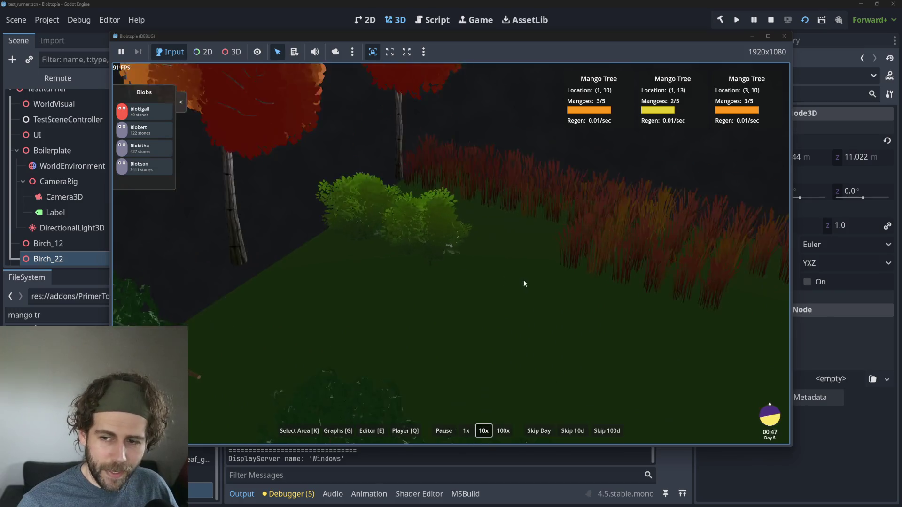
scroll(452, 264, down, 5)
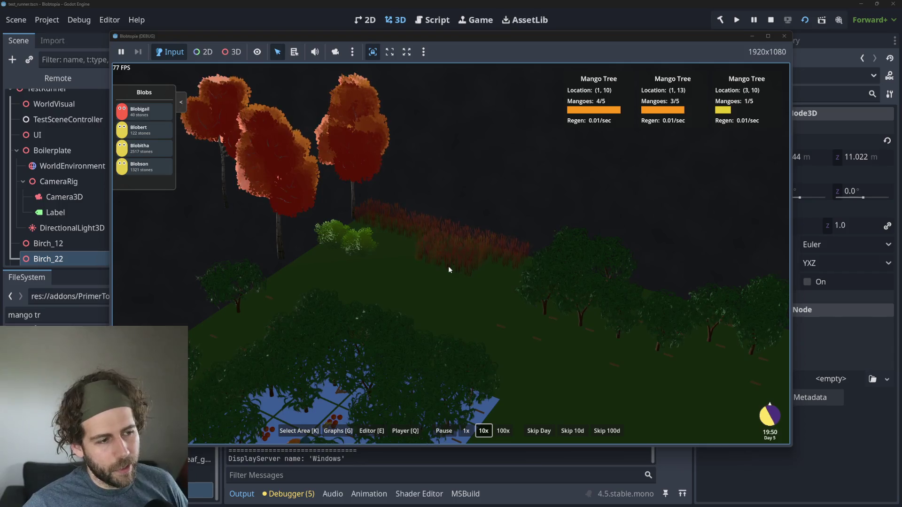
scroll(437, 289, up, 5)
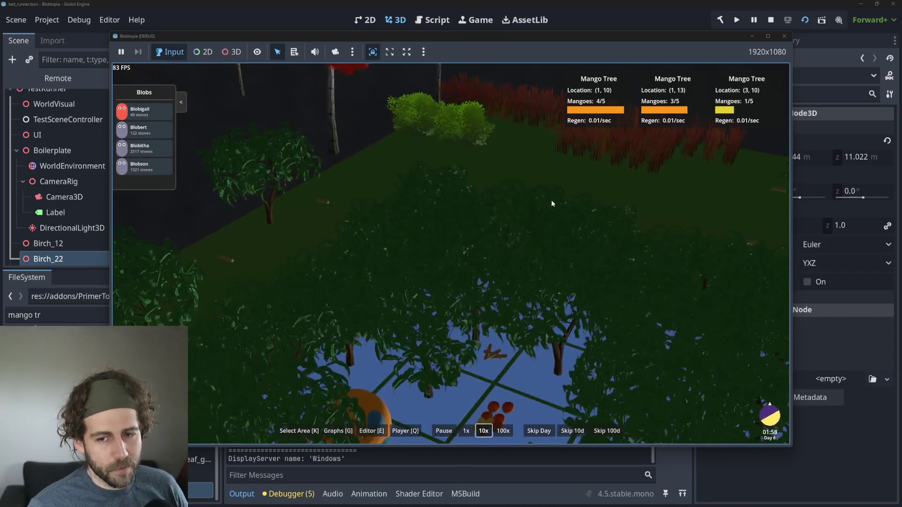
scroll(334, 204, down, 5)
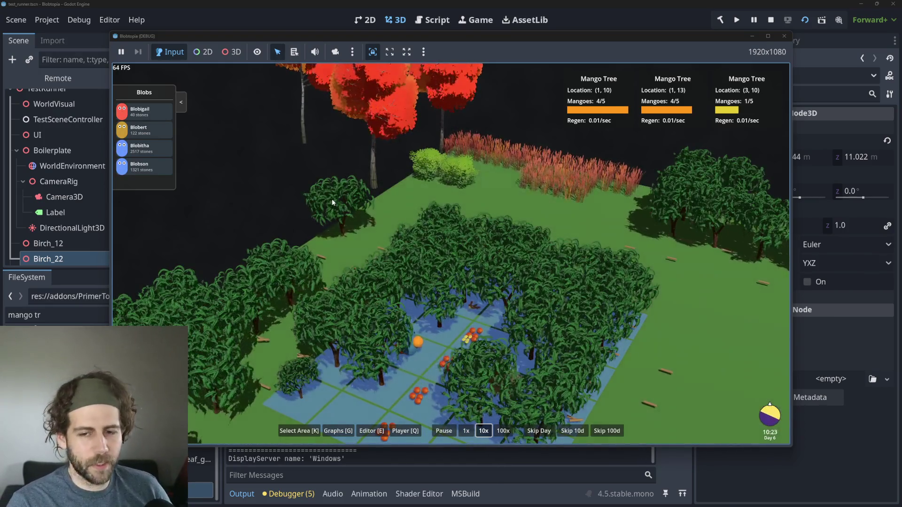
scroll(353, 168, down, 5)
scroll(357, 168, up, 4)
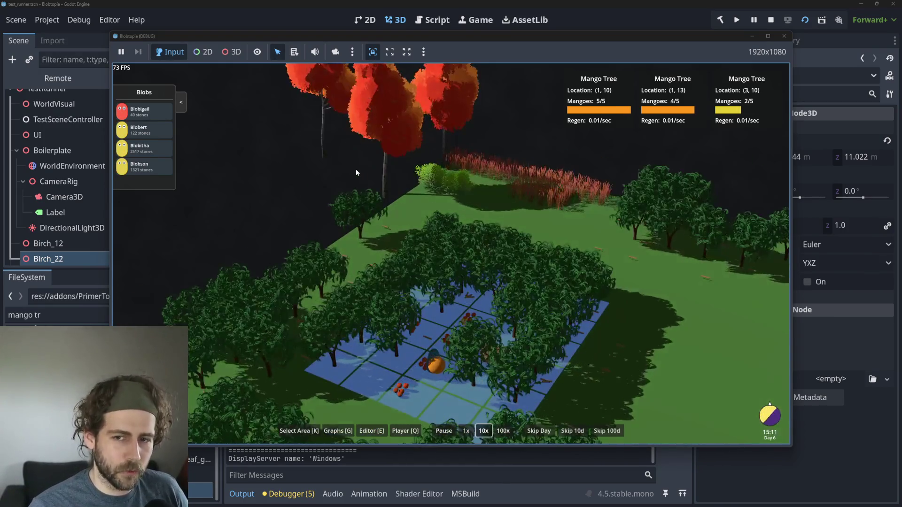
scroll(294, 256, down, 3)
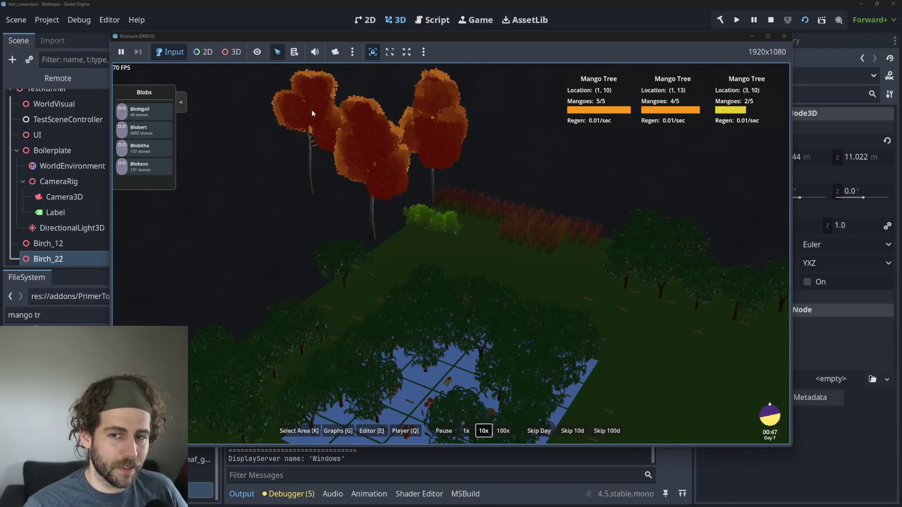
scroll(326, 221, up, 3)
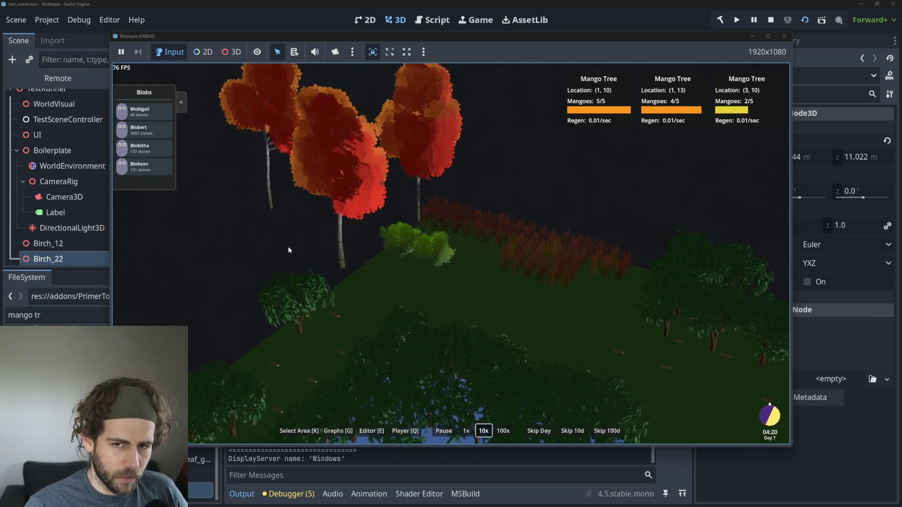
scroll(289, 250, down, 3)
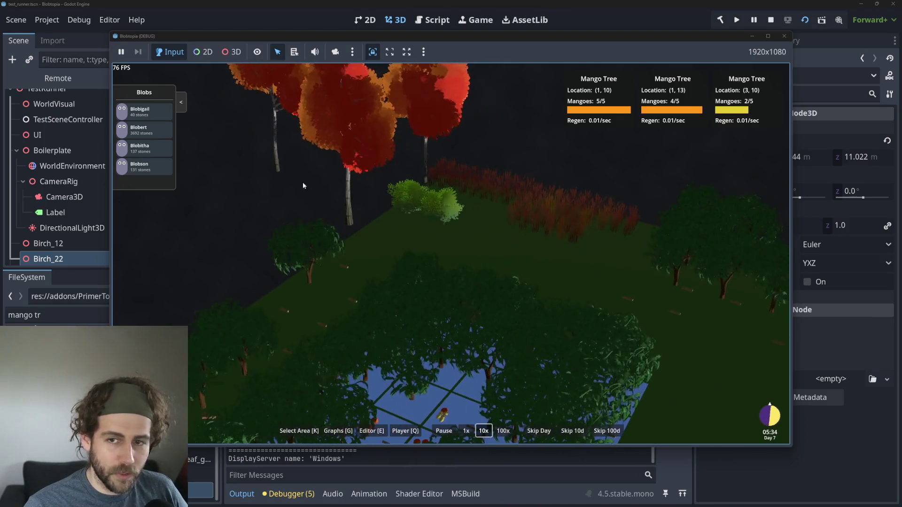
click(768, 21)
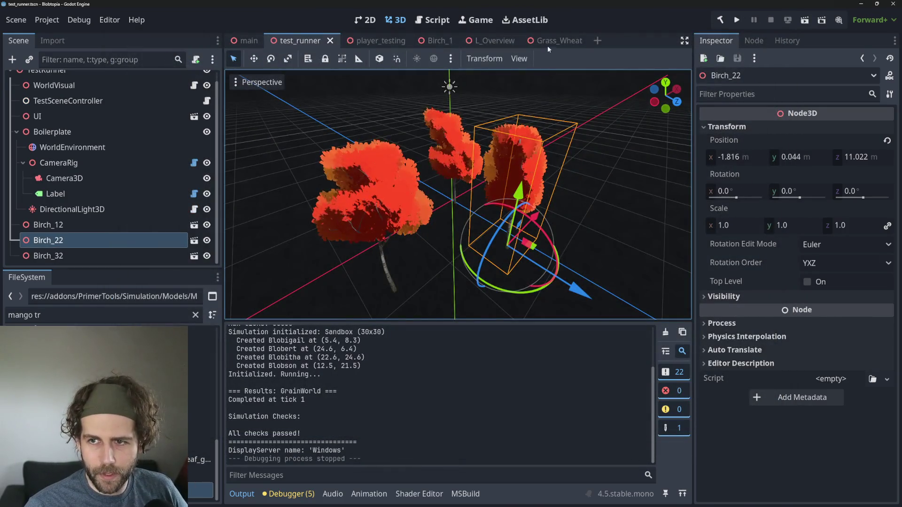
Switch to L_Overview, frame Grass_Wheat23, and orbit toward the trees and rocks
click(484, 41)
scroll(480, 212, down, 8)
key(f)
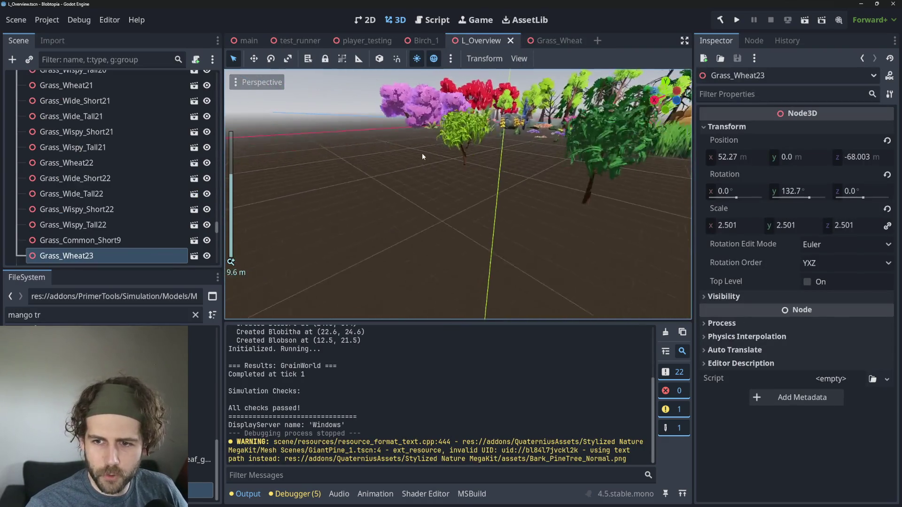
scroll(469, 284, up, 10)
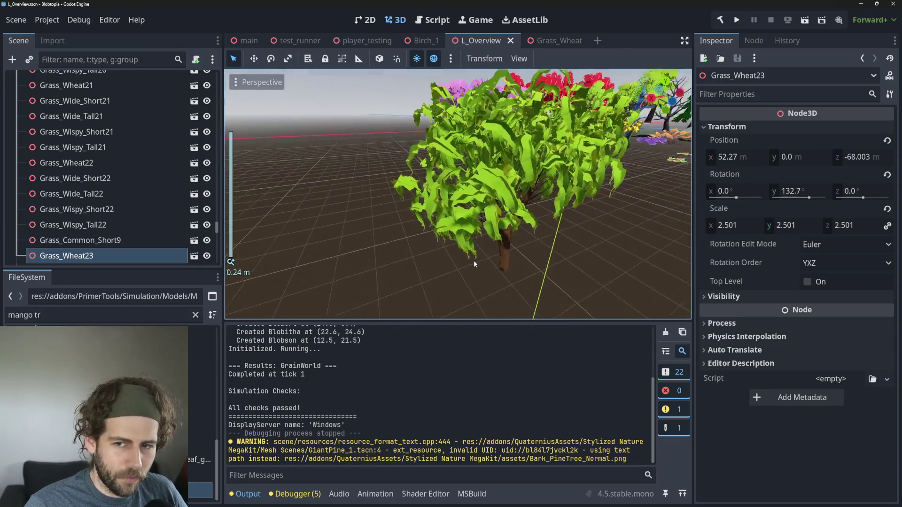
scroll(474, 265, down, 3)
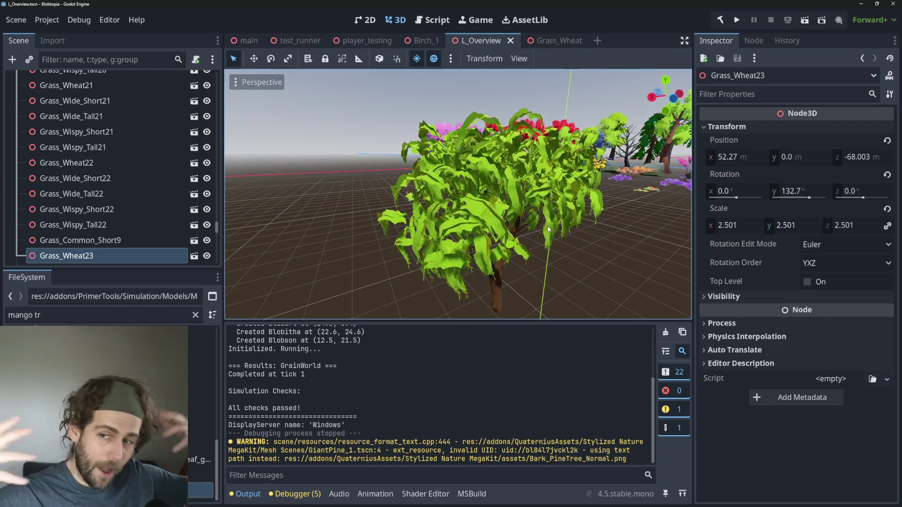
scroll(593, 187, up, 2)
scroll(594, 184, down, 10)
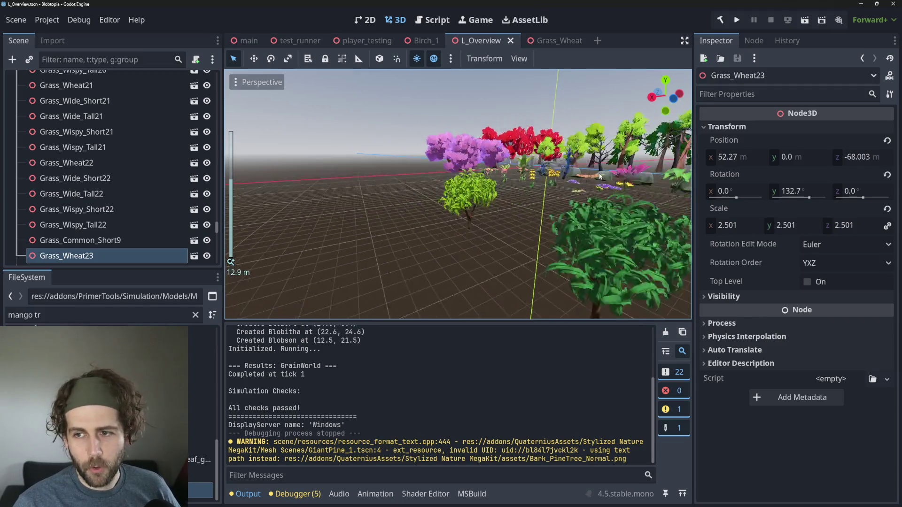
mouse_move(665, 197)
mouse_down()
mouse_move(550, 212)
mouse_move(615, 227)
mouse_move(569, 223)
mouse_move(514, 196)
mouse_move(509, 230)
mouse_up()
scroll(469, 201, up, 2)
mouse_move(469, 201)
mouse_down()
mouse_move(487, 199)
mouse_move(501, 232)
mouse_up()
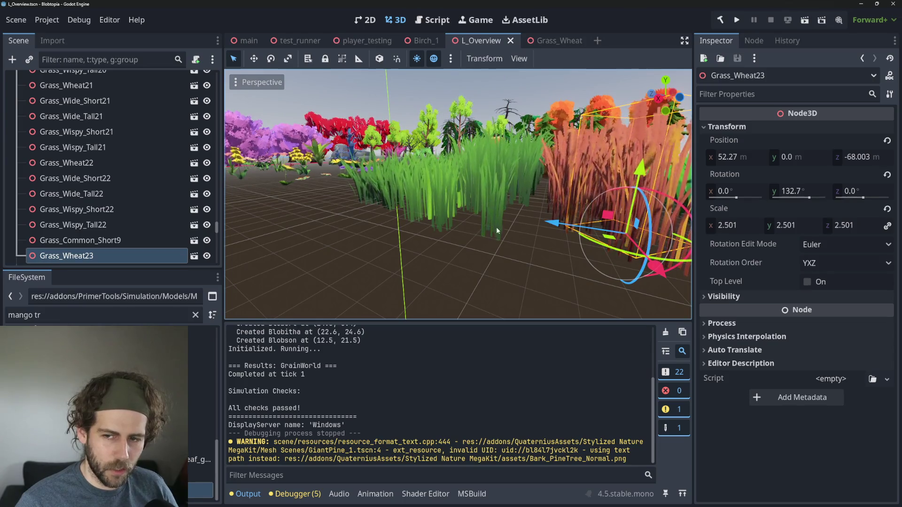
scroll(569, 207, down, 3)
drag(568, 207, 481, 167)
scroll(444, 175, up, 2)
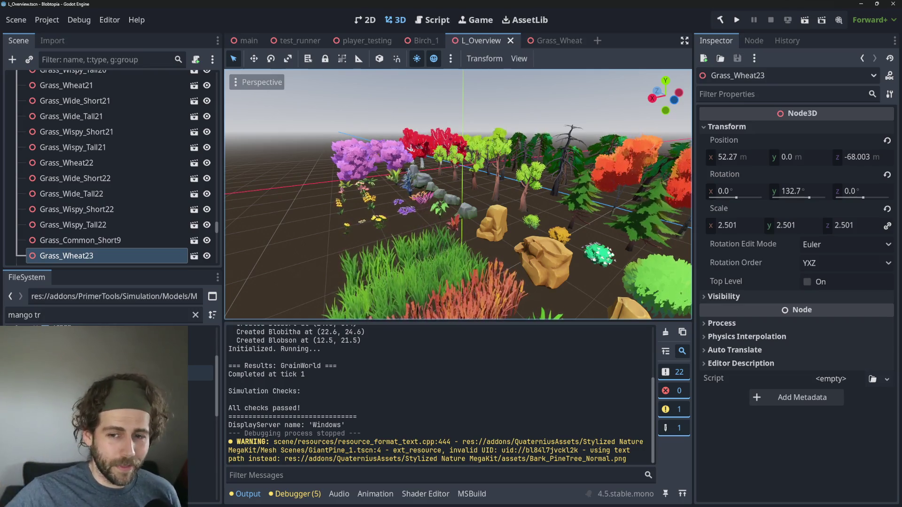
Re-centre the view on Grass_Wheat23 and orbit around it
scroll(427, 256, down, 3)
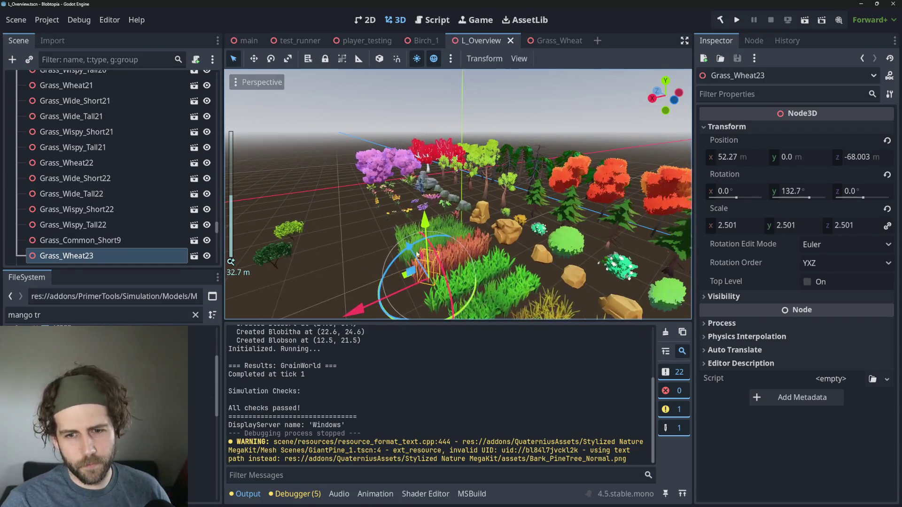
scroll(427, 256, up, 10)
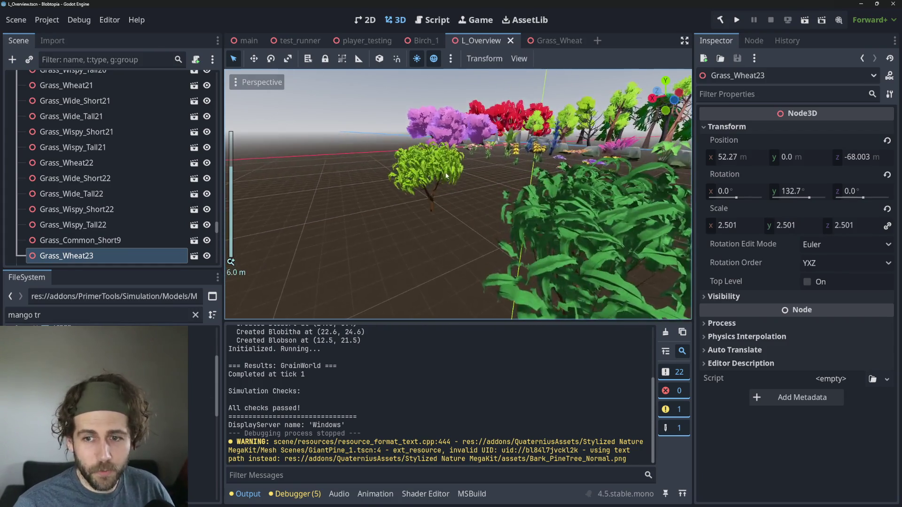
scroll(445, 179, up, 4)
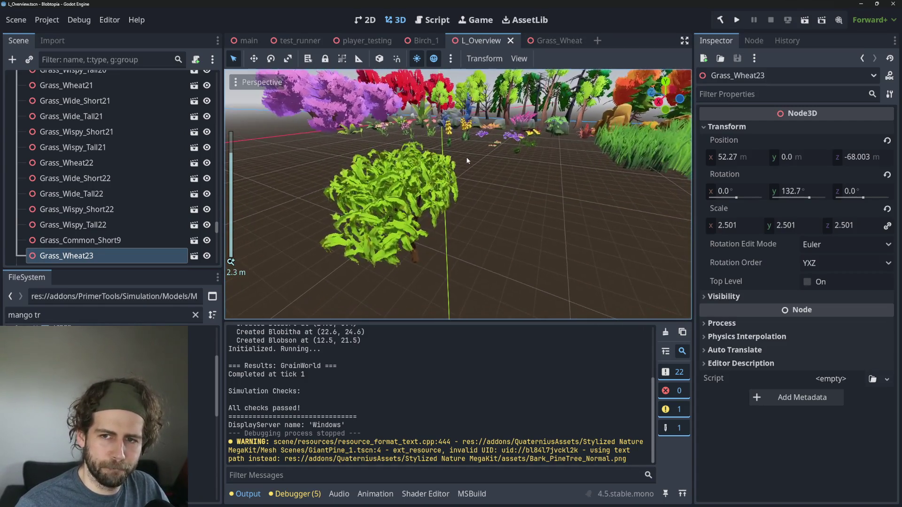
scroll(468, 160, down, 2)
scroll(467, 161, up, 2)
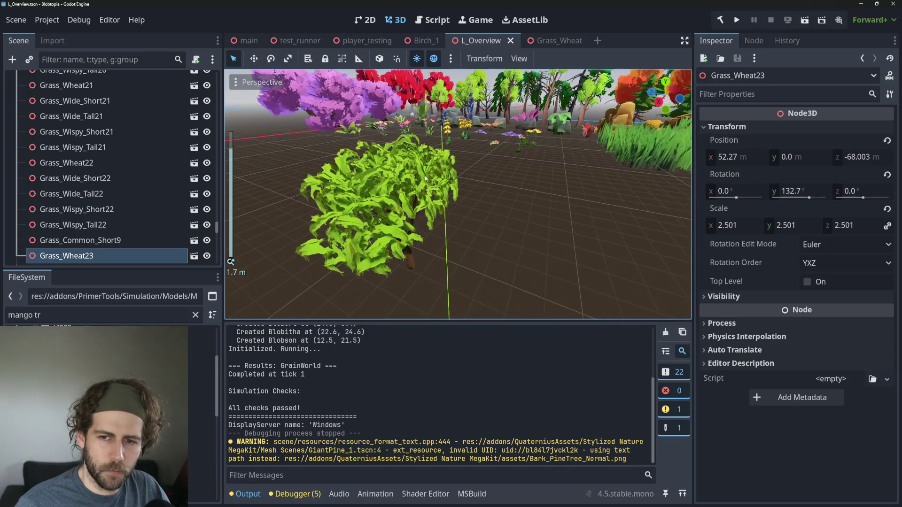
key(f)
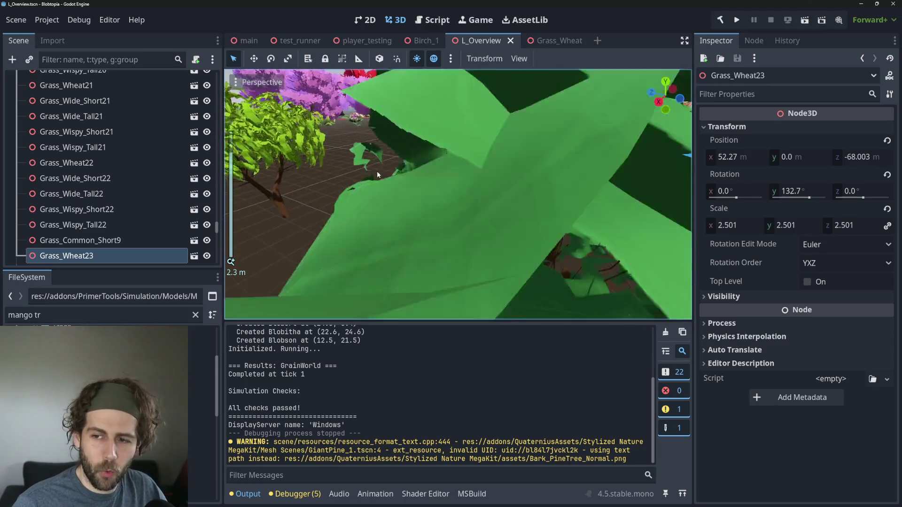
scroll(465, 248, down, 3)
scroll(465, 248, up, 7)
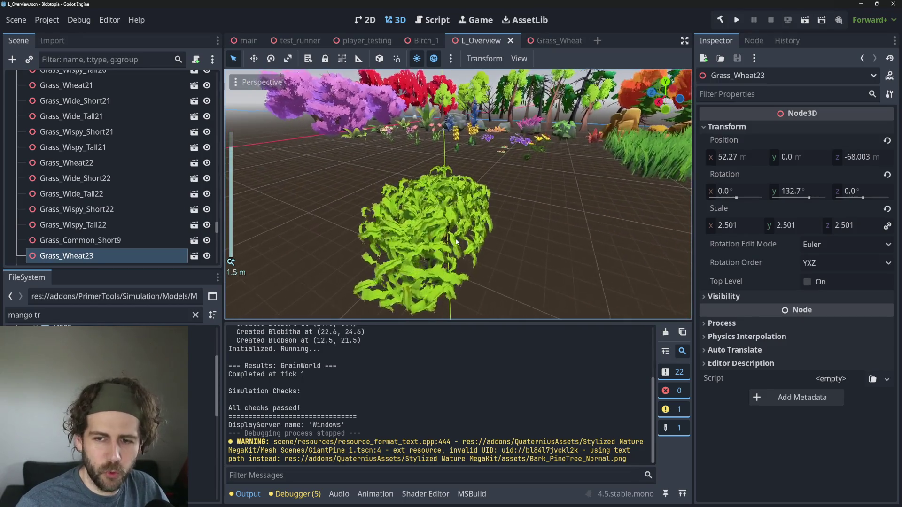
scroll(478, 309, down, 2)
scroll(565, 253, down, 5)
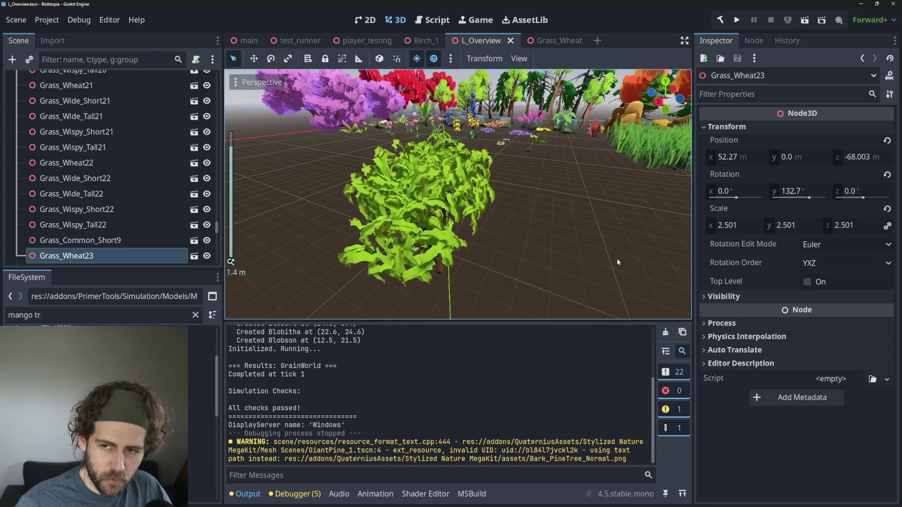
scroll(618, 259, down, 4)
mouse_move(618, 260)
mouse_down()
mouse_move(287, 160)
mouse_move(413, 117)
mouse_move(433, 198)
mouse_move(454, 173)
mouse_move(507, 210)
mouse_move(450, 211)
mouse_up()
scroll(454, 173, up, 3)
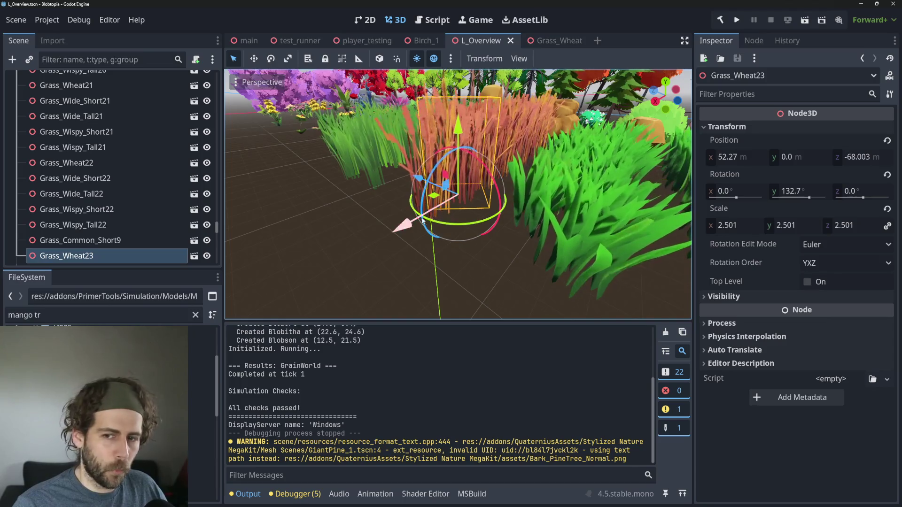
scroll(450, 210, down, 5)
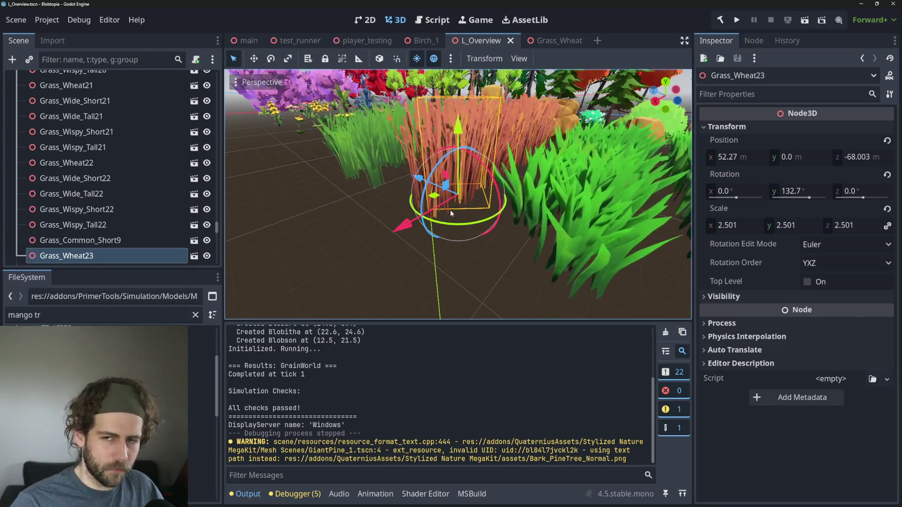
scroll(307, 198, up, 5)
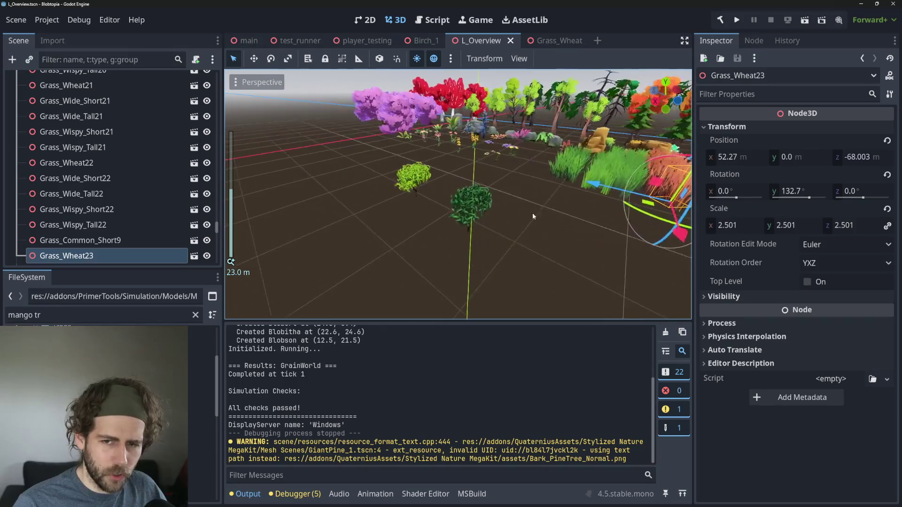
scroll(501, 209, down, 2)
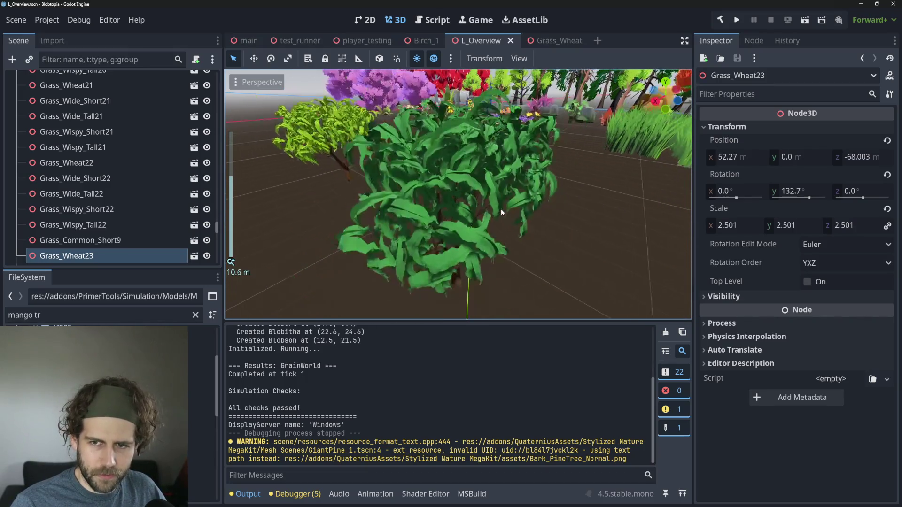
scroll(470, 207, up, 3)
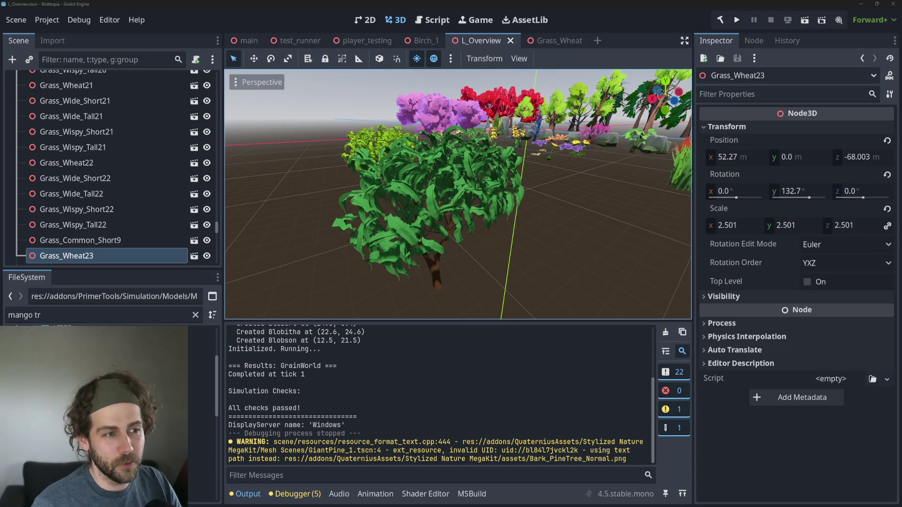
Orbit over the bushes to a closer side view with Grass_Wheat23 centred
scroll(342, 191, up, 5)
scroll(341, 192, down, 5)
mouse_move(341, 191)
mouse_down()
mouse_move(415, 229)
mouse_move(470, 208)
mouse_move(434, 207)
mouse_move(415, 167)
mouse_up()
scroll(416, 166, up, 3)
scroll(459, 247, down, 6)
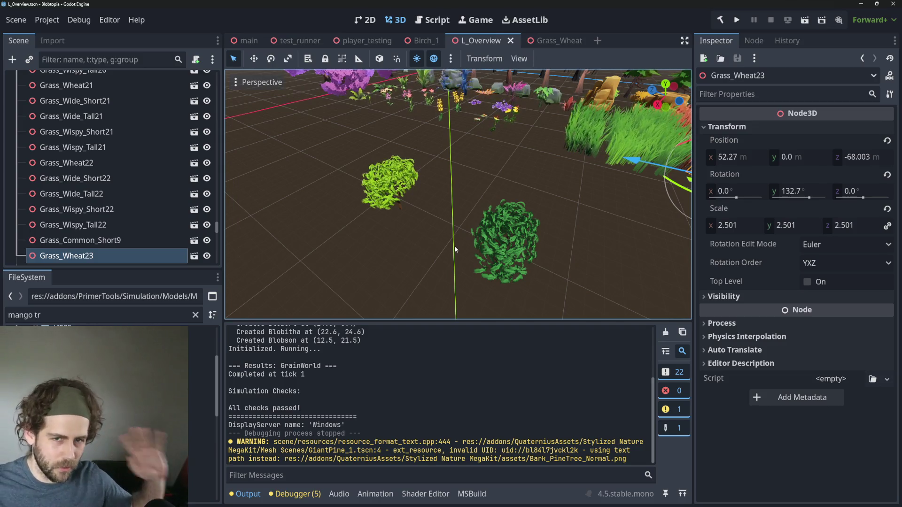
scroll(554, 176, down, 2)
mouse_move(554, 176)
mouse_down()
mouse_move(588, 204)
mouse_move(613, 192)
mouse_move(508, 235)
mouse_move(239, 213)
mouse_up()
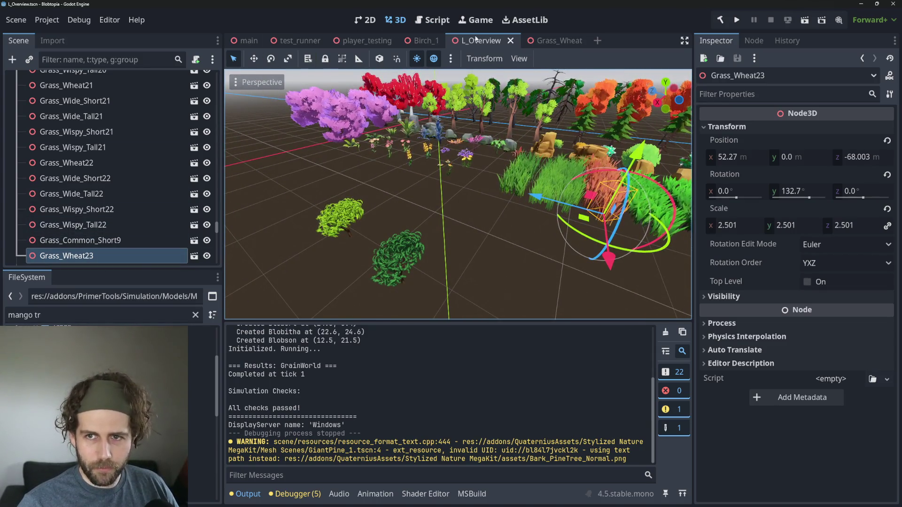
Change the FileSystem filter from 'mango tr' to 'grass'
double_click(113, 313)
key(BackSpace)
key(BackSpace)
key(BackSpace)
text(wheat)
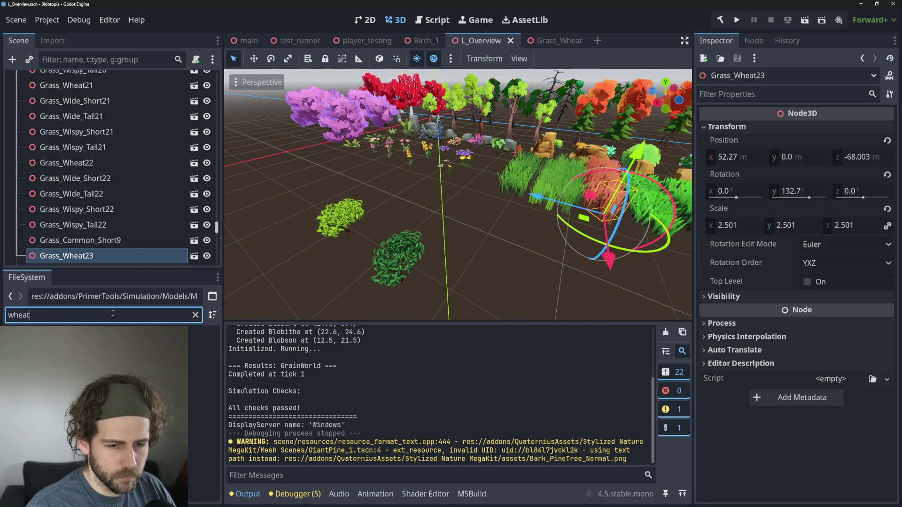
key(BackSpace)
key(BackSpace)
key(BackSpace)
text(grass)
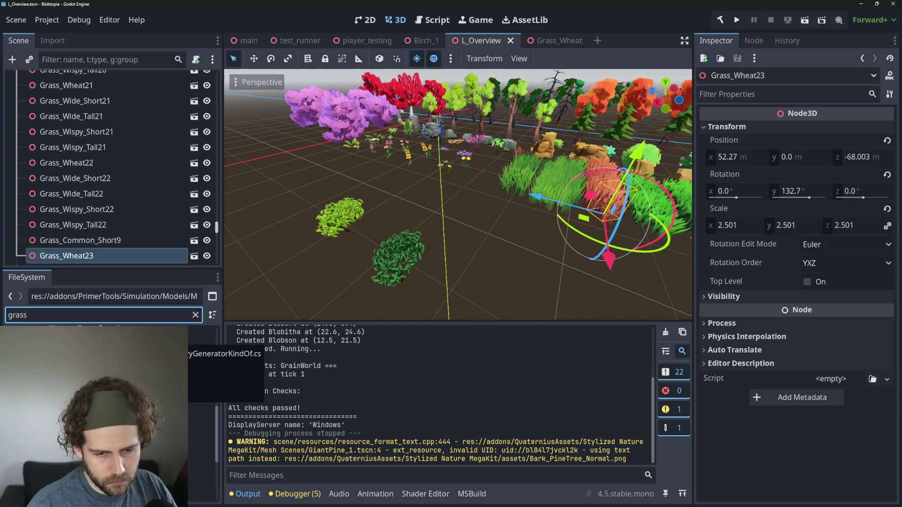
Show M_Grass.gdshader in the Shader Editor bottom panel
click(425, 494)
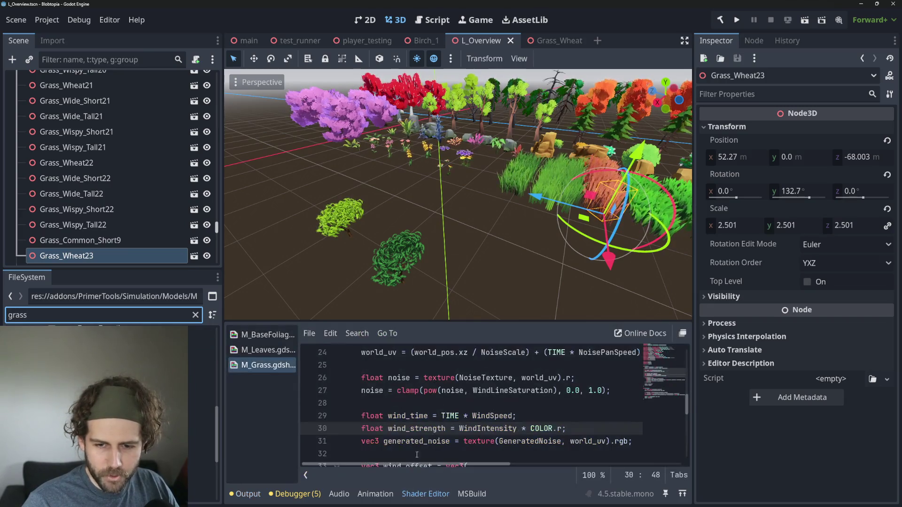
click(266, 366)
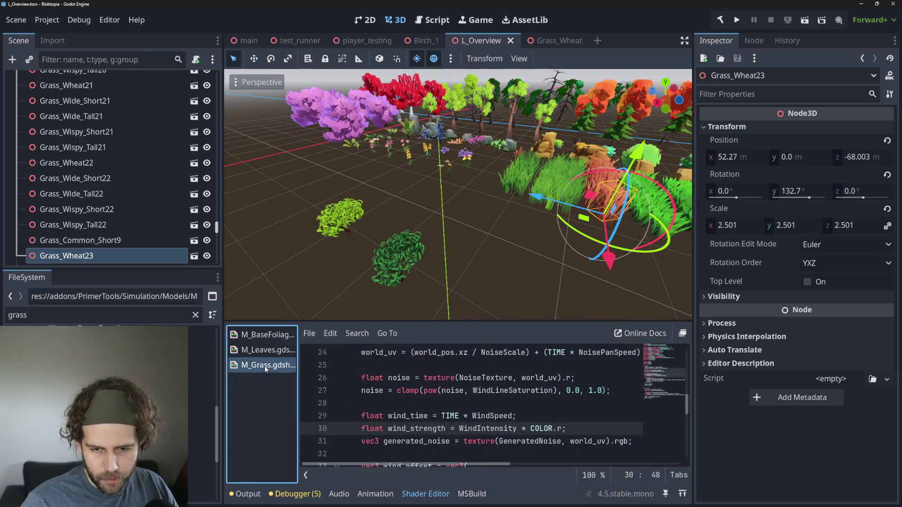
key(Up)
key(Down)
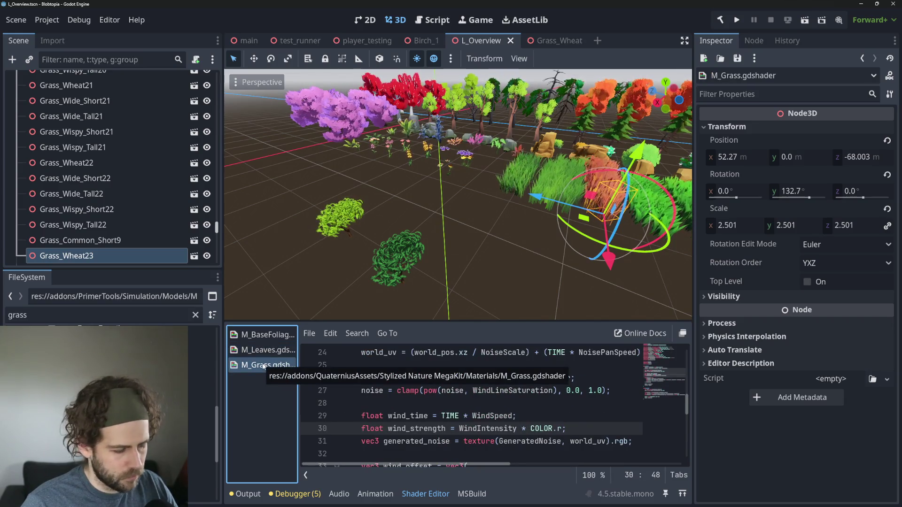
Undo an accidental Ctrl+D duplicate of the Grass_Wheat23 node
key(ctrl+d)
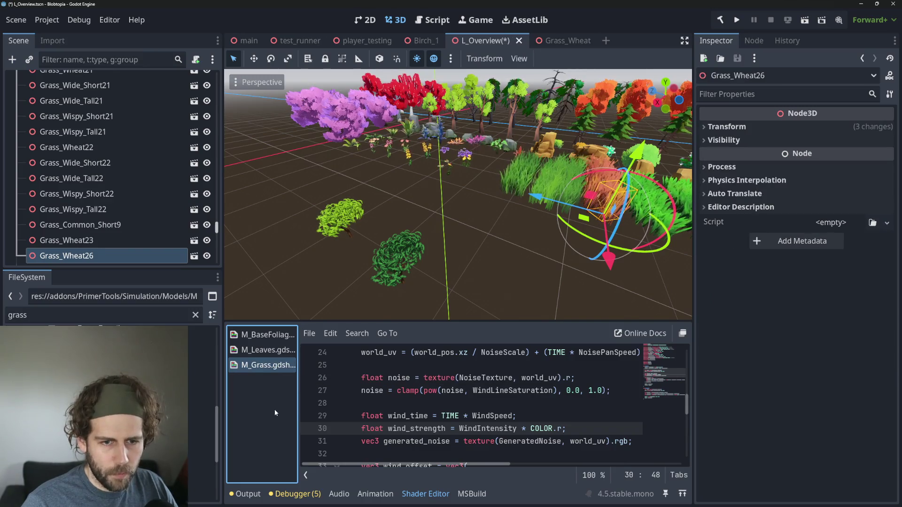
key(ctrl+z)
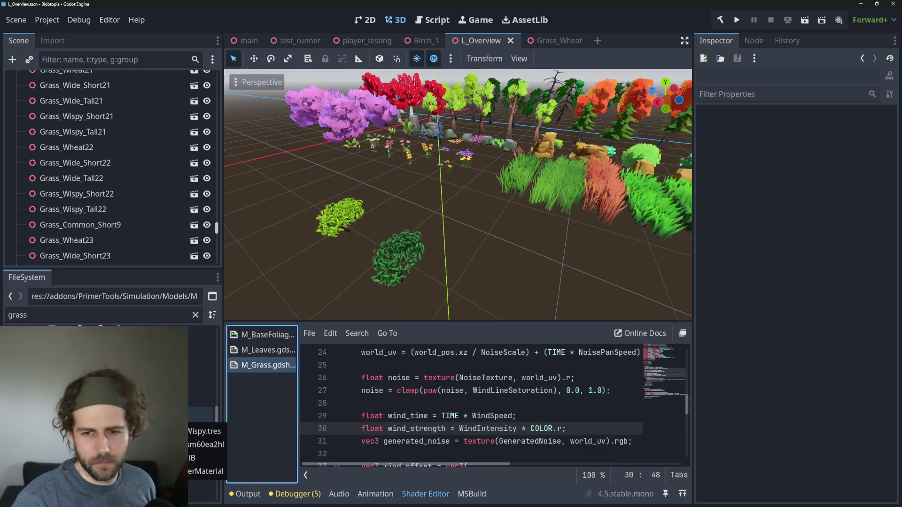
scroll(469, 249, up, 3)
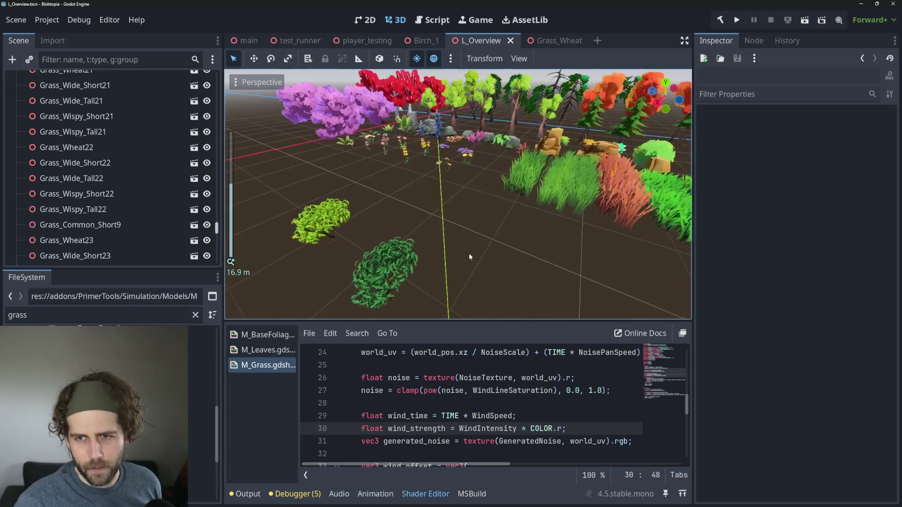
Orbit and zoom the view around the small trees and plants
mouse_move(476, 238)
mouse_down()
mouse_move(437, 196)
mouse_move(447, 178)
mouse_up()
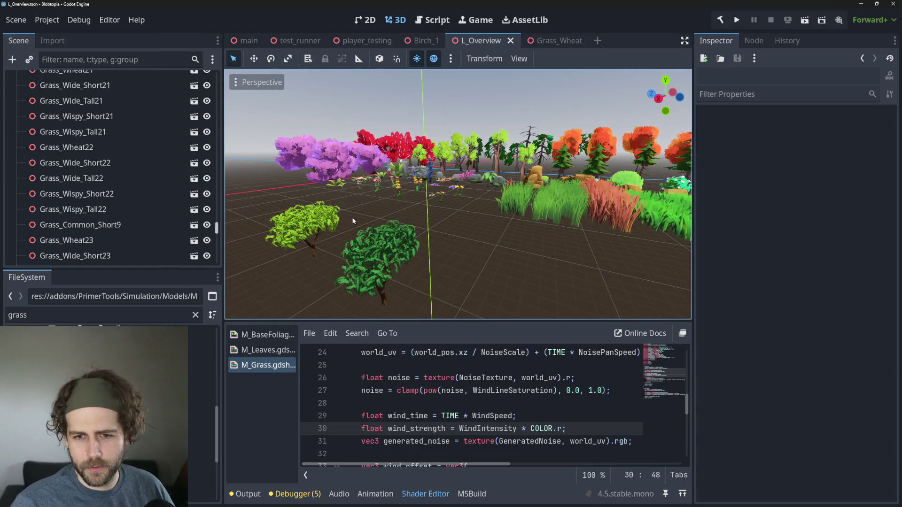
scroll(538, 170, up, 3)
scroll(322, 240, down, 5)
scroll(382, 213, up, 3)
mouse_move(382, 213)
mouse_down()
mouse_move(515, 182)
mouse_move(328, 278)
mouse_move(549, 266)
mouse_move(515, 283)
mouse_up()
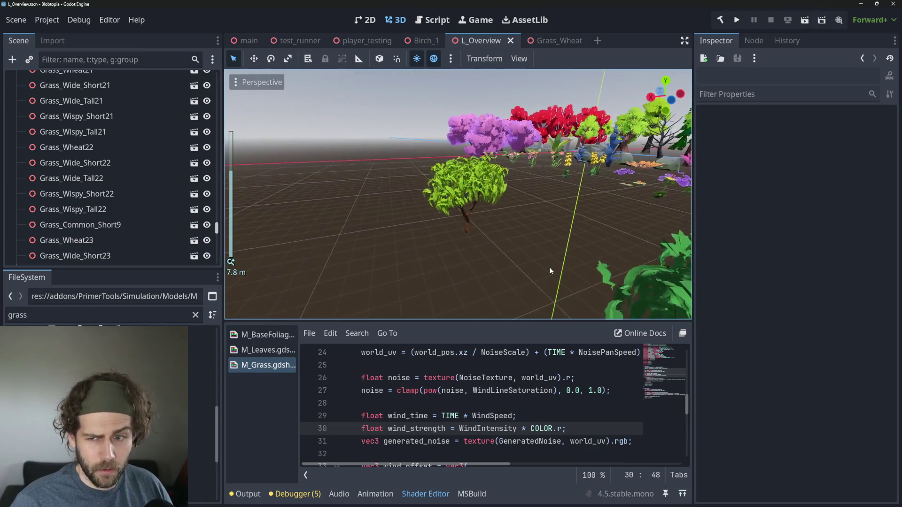
scroll(549, 267, up, 5)
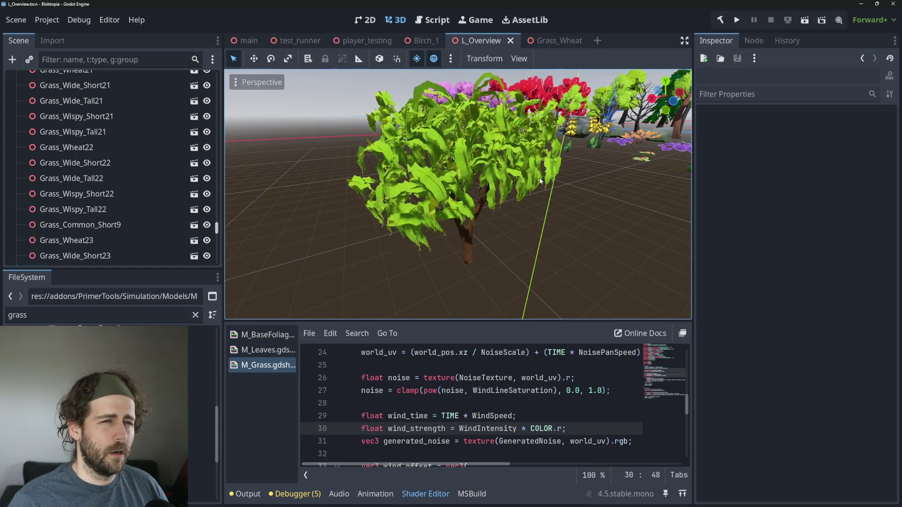
scroll(540, 180, down, 5)
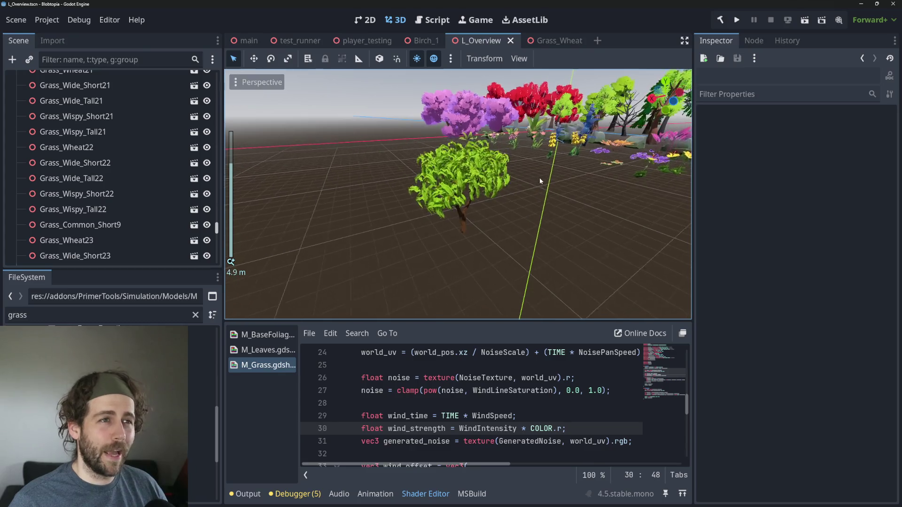
scroll(570, 178, down, 4)
Select the orange birch tree Birch_22 and open its Birch_1 scene
drag(574, 179, 587, 206)
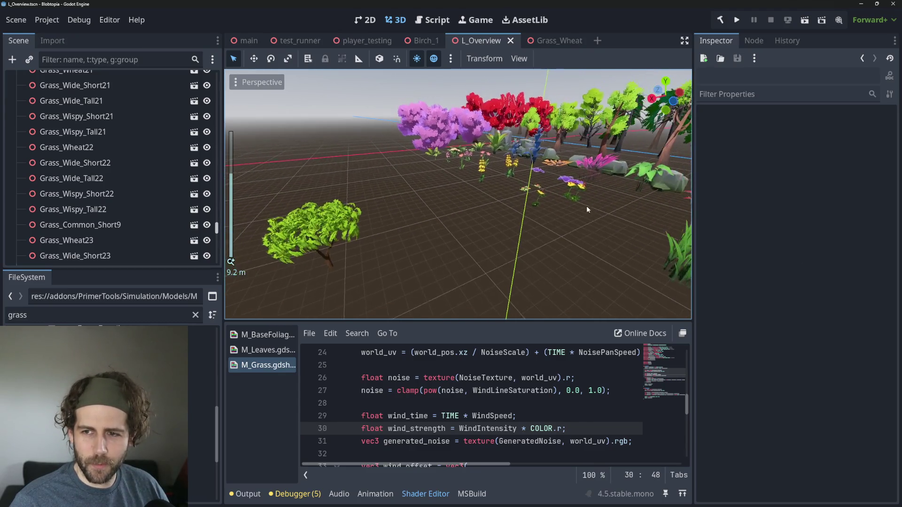
scroll(587, 206, down, 6)
mouse_move(525, 213)
mouse_down()
mouse_move(546, 187)
mouse_move(450, 198)
mouse_up()
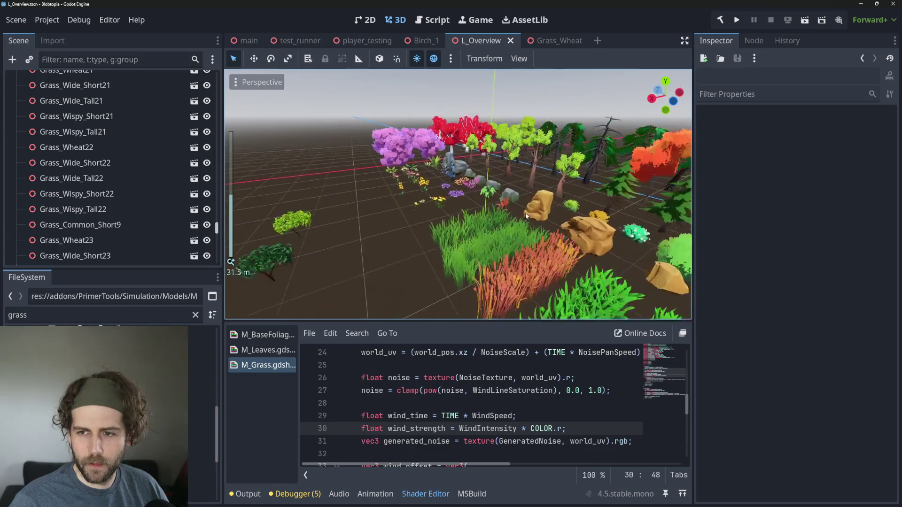
scroll(546, 189, up, 1)
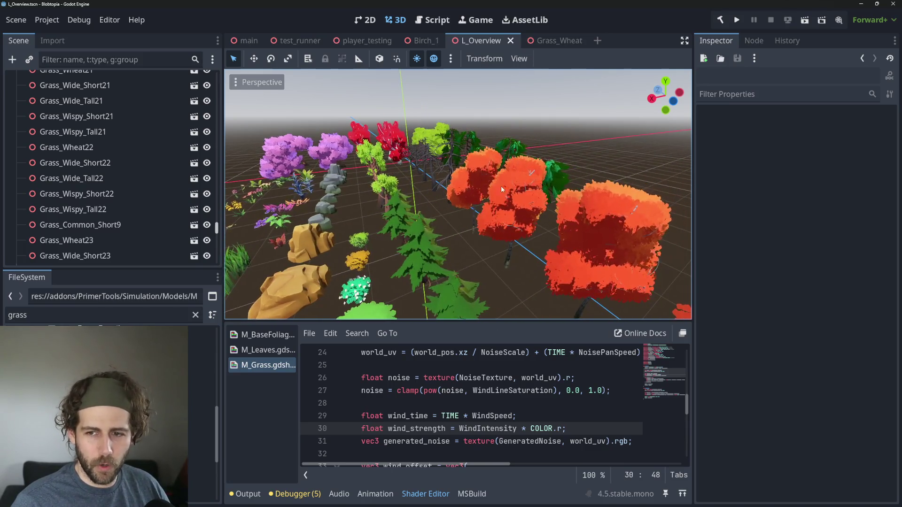
click(500, 181)
click(423, 40)
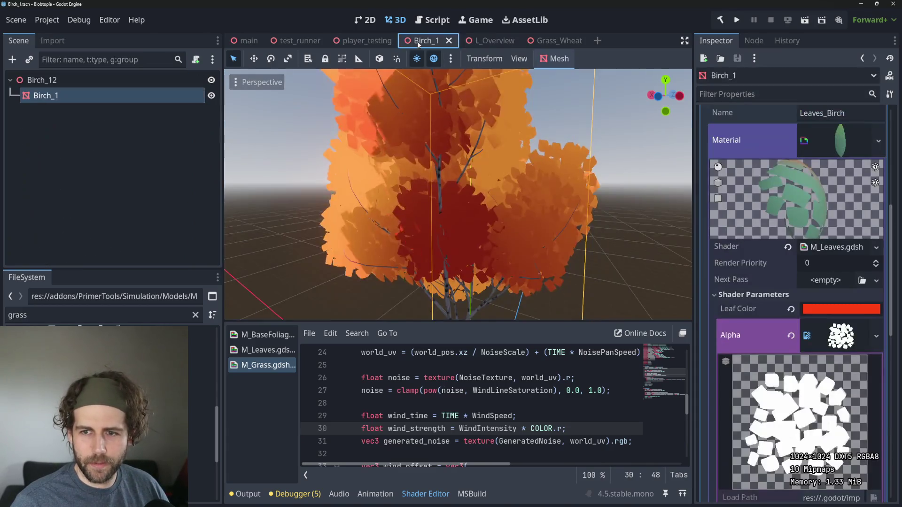
Select the Birch_1 mesh and inspect its leaf material's Alpha texture
click(141, 79)
click(133, 95)
scroll(440, 202, down, 5)
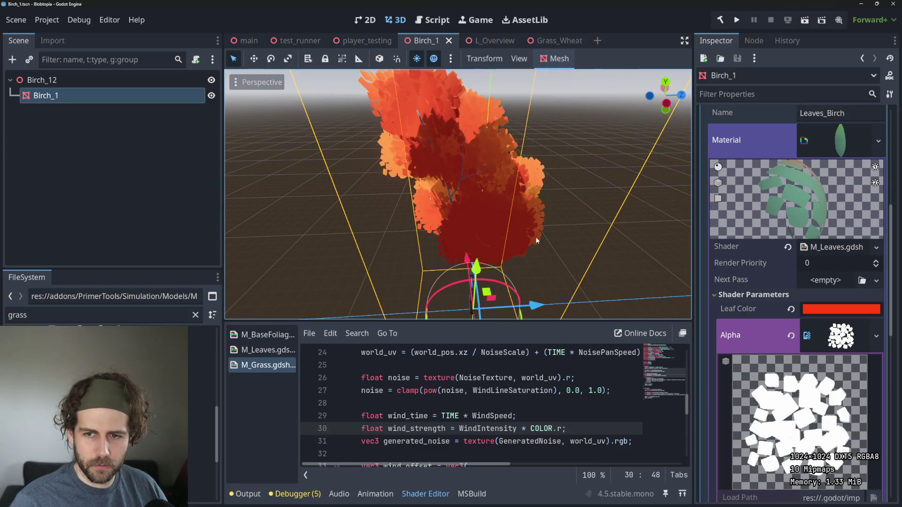
scroll(458, 193, down, 3)
scroll(807, 394, down, 5)
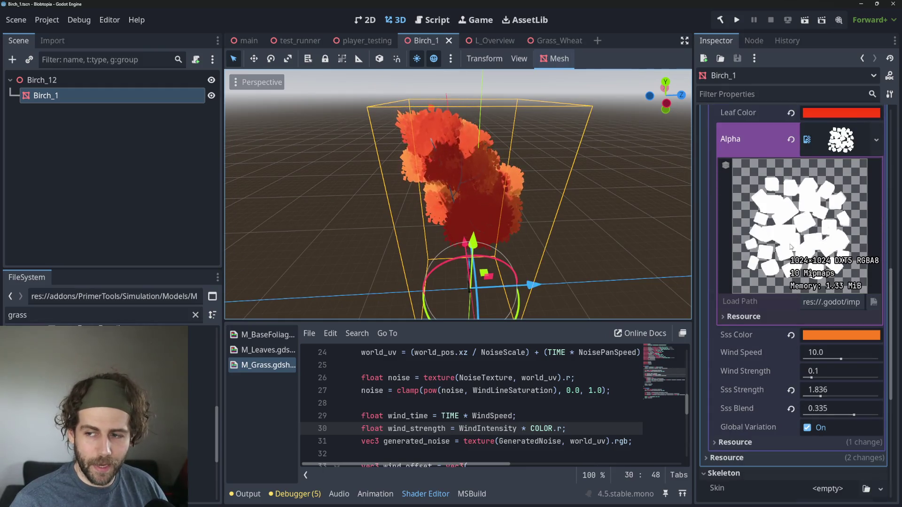
scroll(800, 242, up, 2)
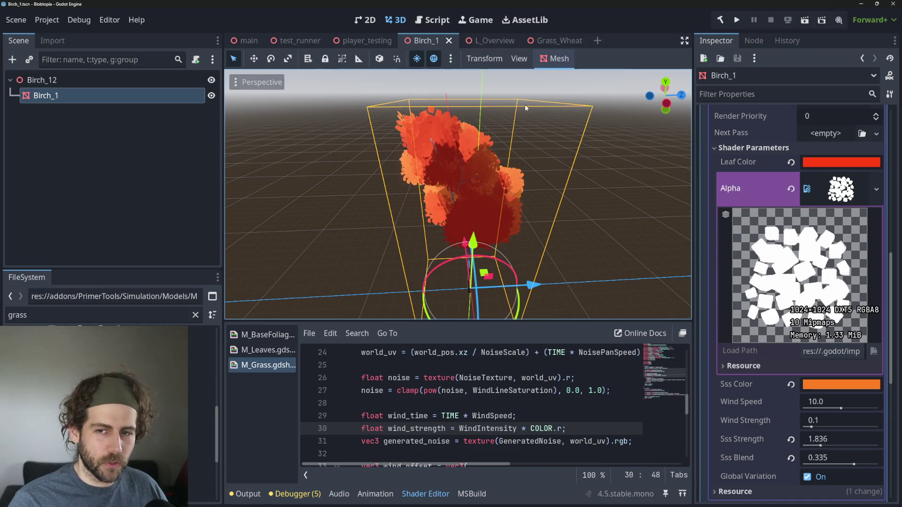
scroll(733, 264, down, 5)
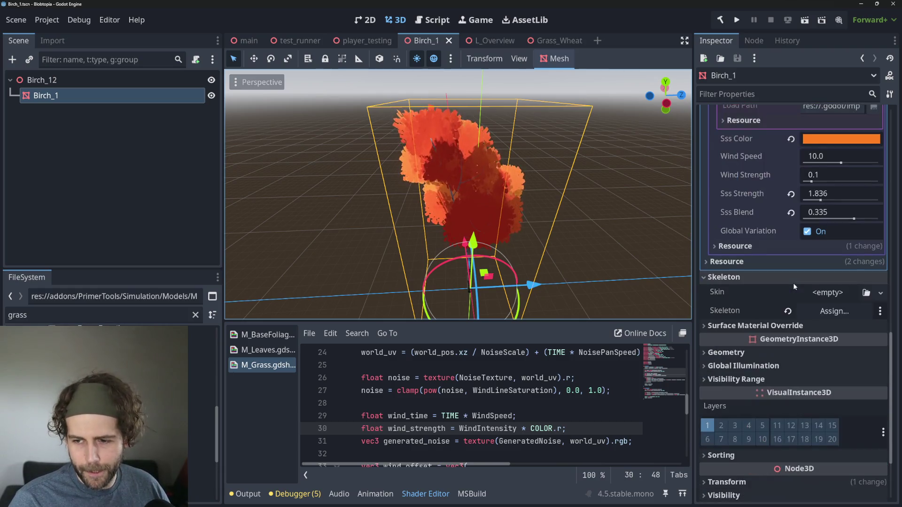
Open the M_Leaves shader code and highlight its wind calculation lines
click(266, 351)
scroll(442, 399, down, 1)
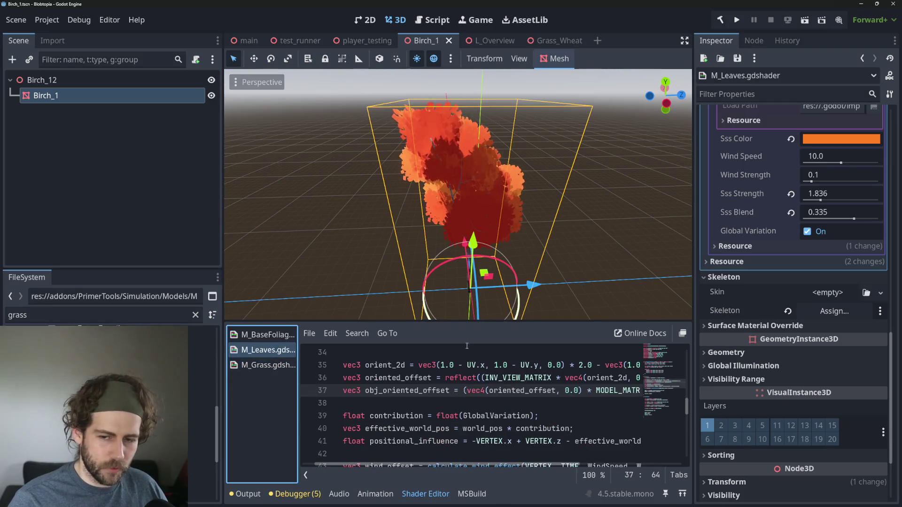
drag(470, 321, 470, 140)
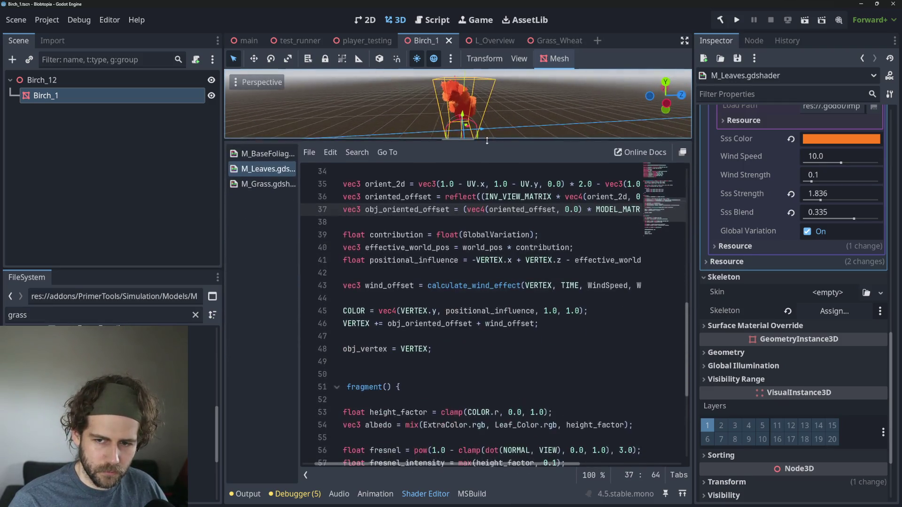
scroll(646, 285, up, 5)
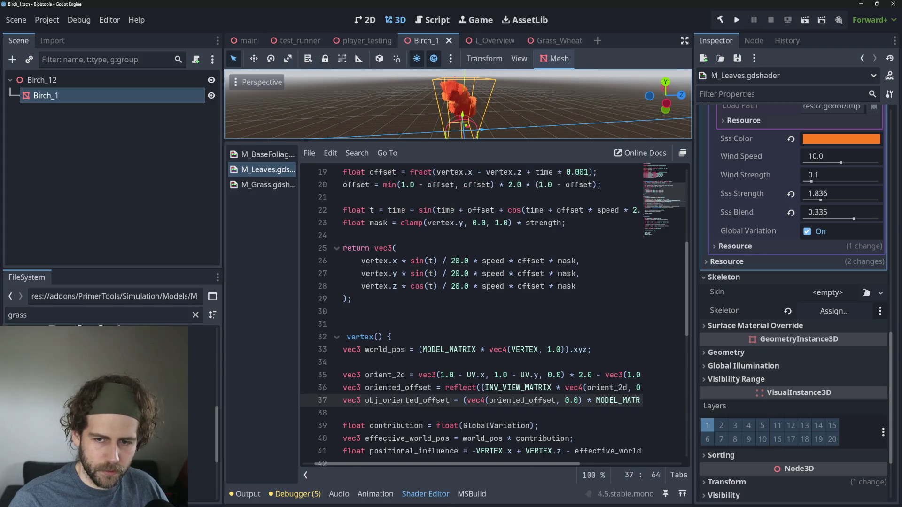
scroll(527, 286, up, 2)
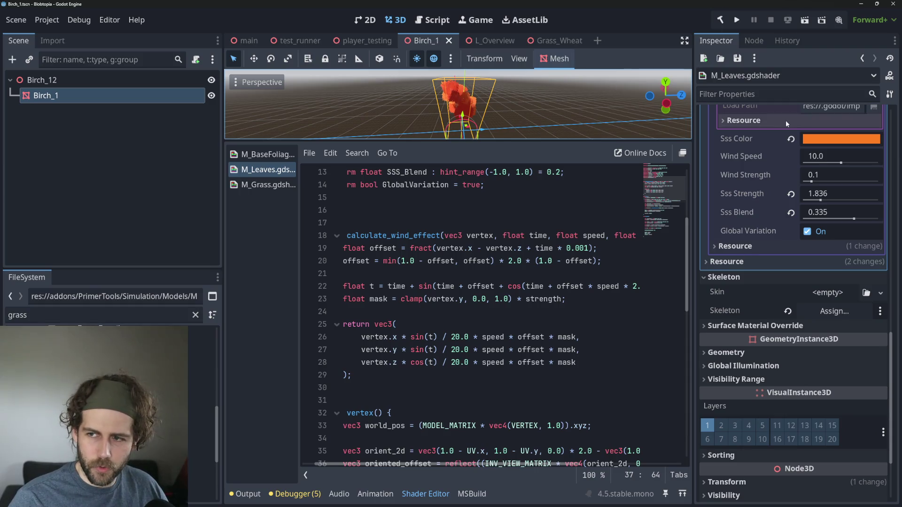
scroll(785, 176, up, 5)
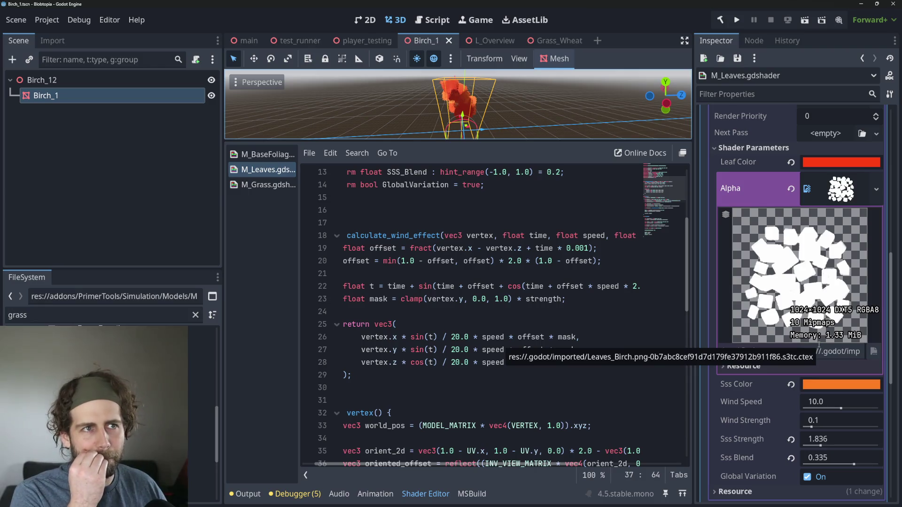
mouse_move(571, 261)
mouse_down()
mouse_move(469, 275)
mouse_move(320, 371)
mouse_up()
click(531, 387)
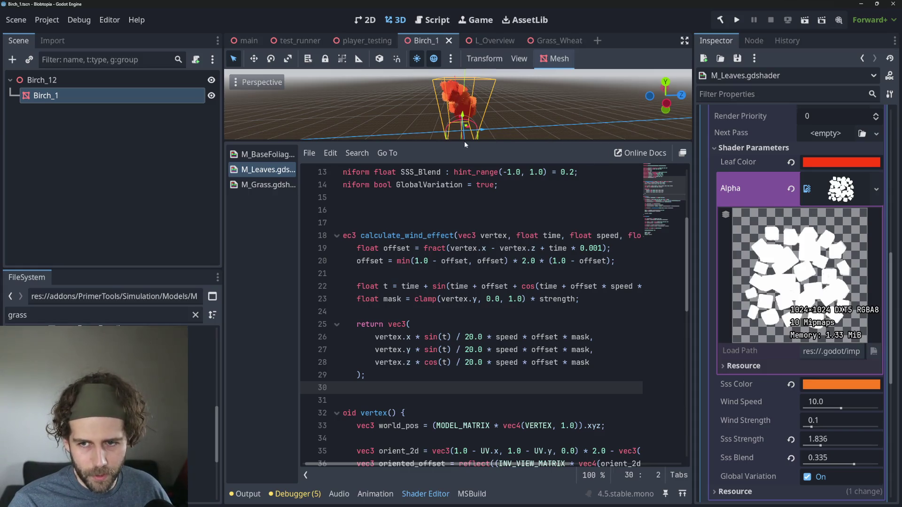
drag(464, 141, 464, 264)
click(367, 41)
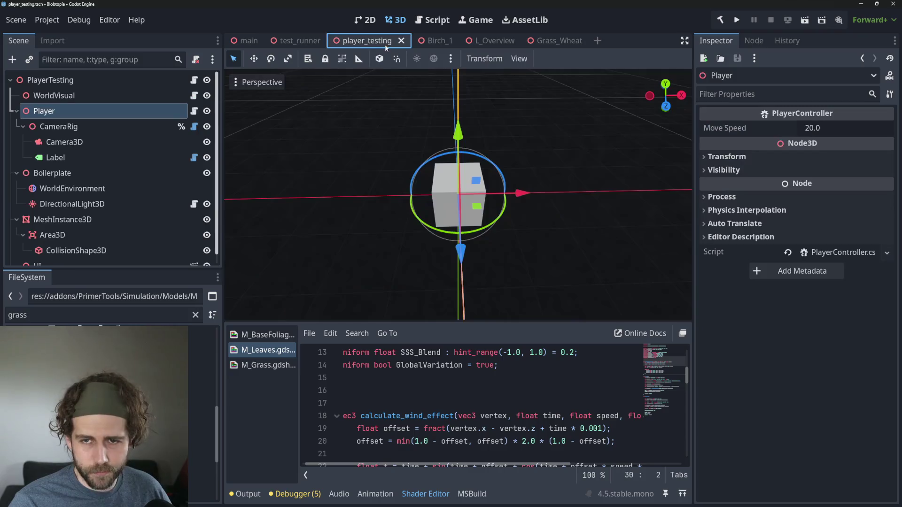
Return to the L_Overview scene and select the mango tree's leaf mesh
click(496, 41)
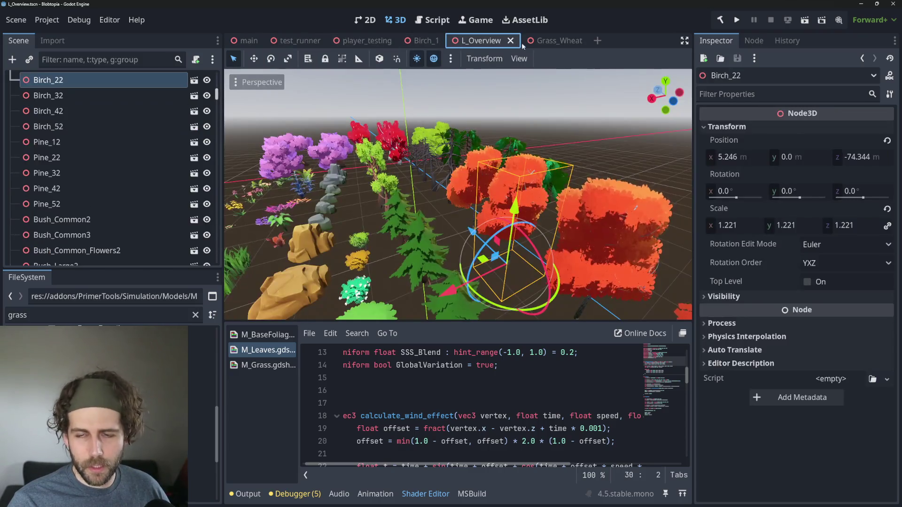
click(543, 41)
click(479, 41)
scroll(376, 188, down, 5)
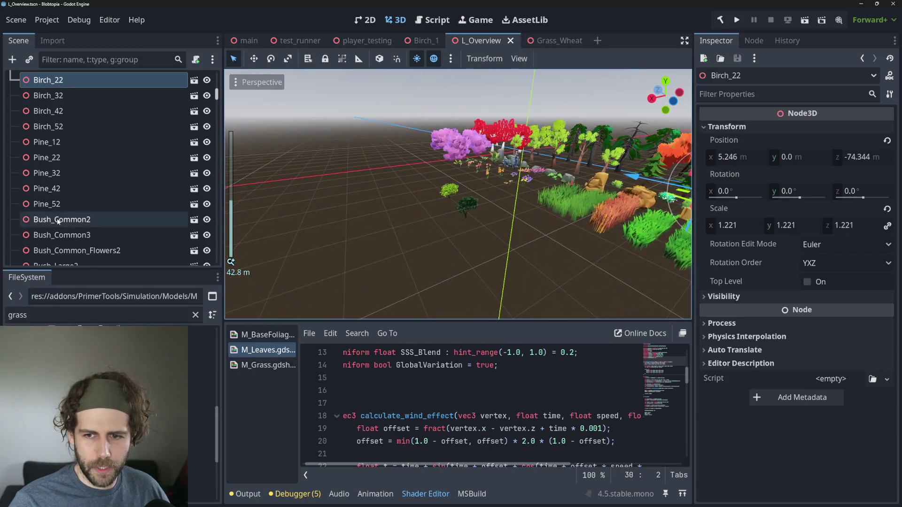
scroll(58, 221, up, 3)
key(f)
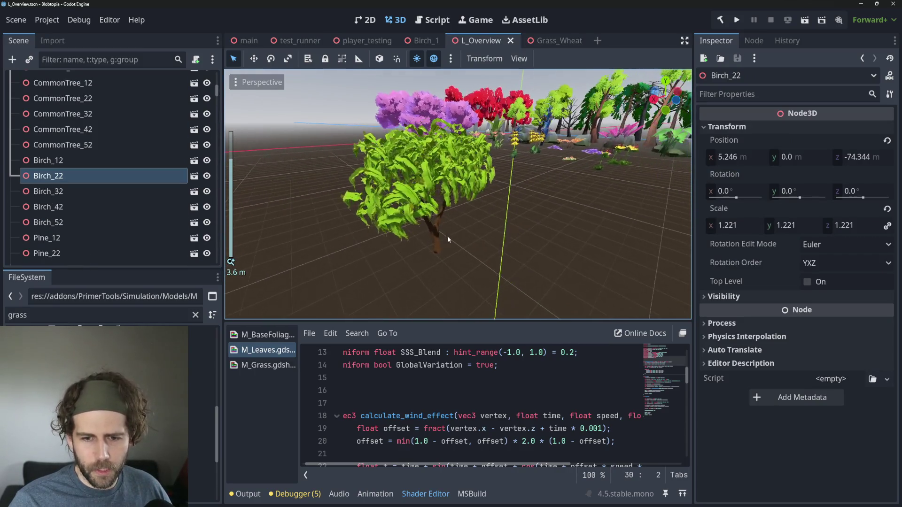
click(447, 235)
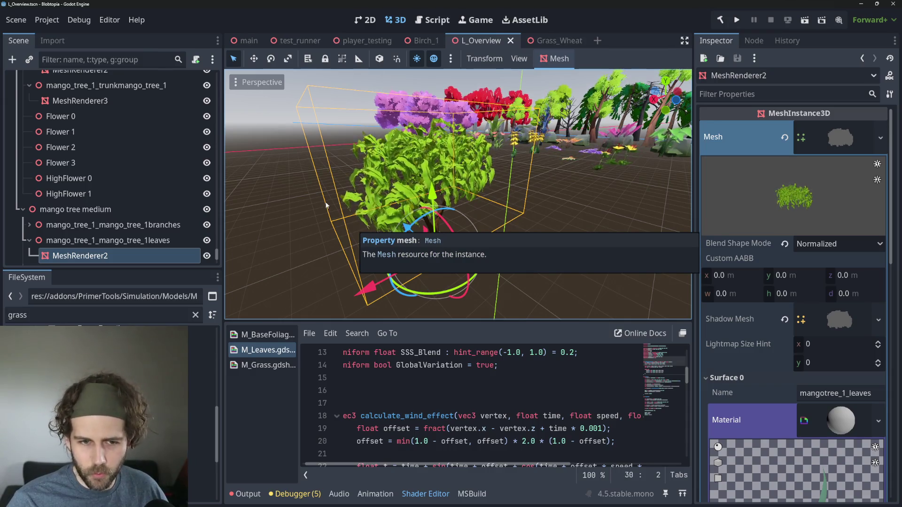
Assign M_Grass.gdshader to the Shader slot of the leaves' Surface 0 material
click(748, 190)
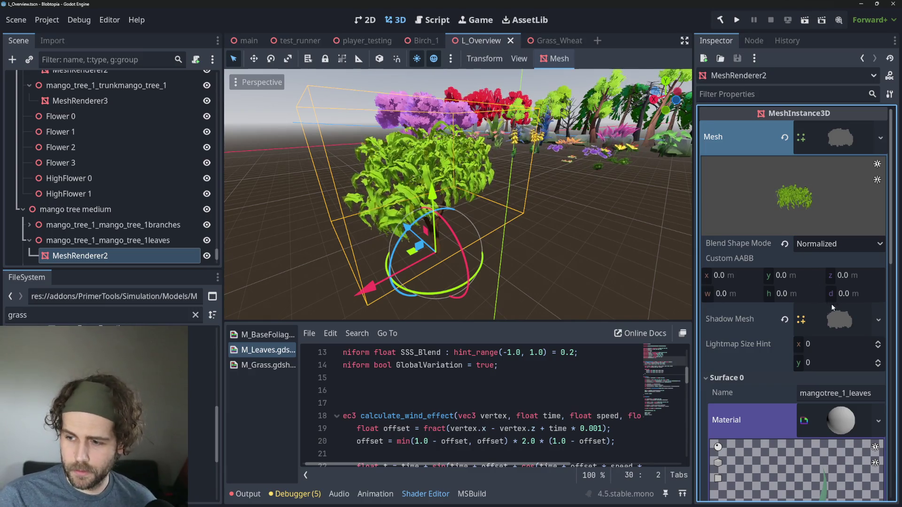
scroll(842, 323, down, 4)
click(845, 295)
scroll(839, 289, down, 5)
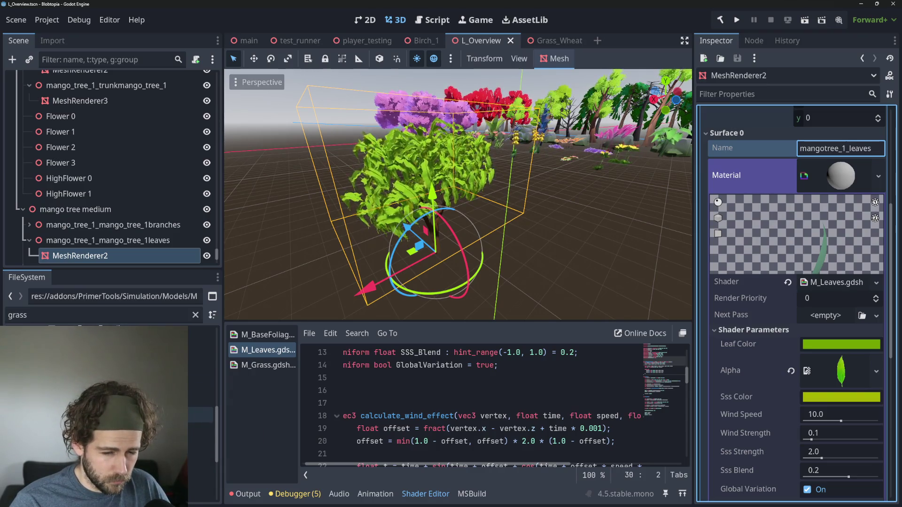
scroll(108, 422, down, 2)
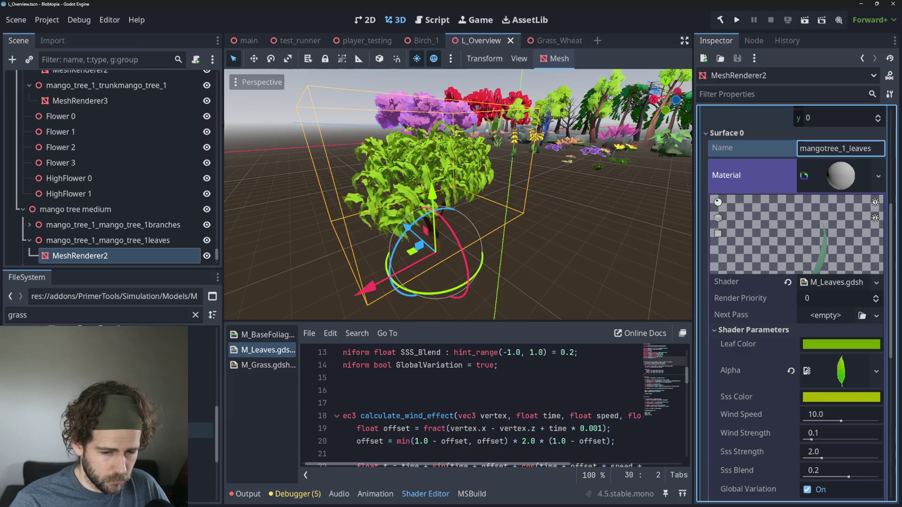
mouse_move(198, 430)
mouse_down()
mouse_move(442, 376)
mouse_move(761, 282)
mouse_move(830, 282)
mouse_up()
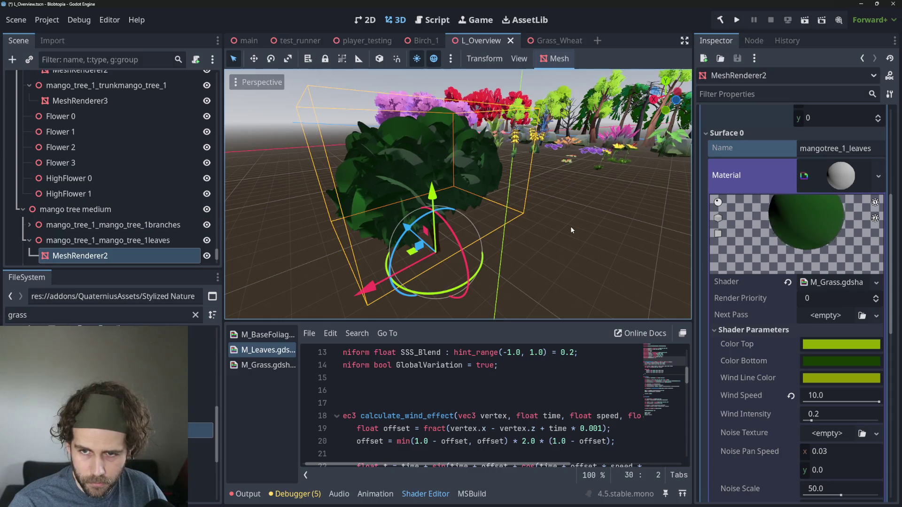
scroll(425, 160, up, 3)
Orbit around the grass-shaded mango tree, then undo the leaves back to the M_Leaves shader
mouse_move(424, 159)
mouse_down()
mouse_move(532, 165)
mouse_move(517, 190)
mouse_move(527, 193)
mouse_up()
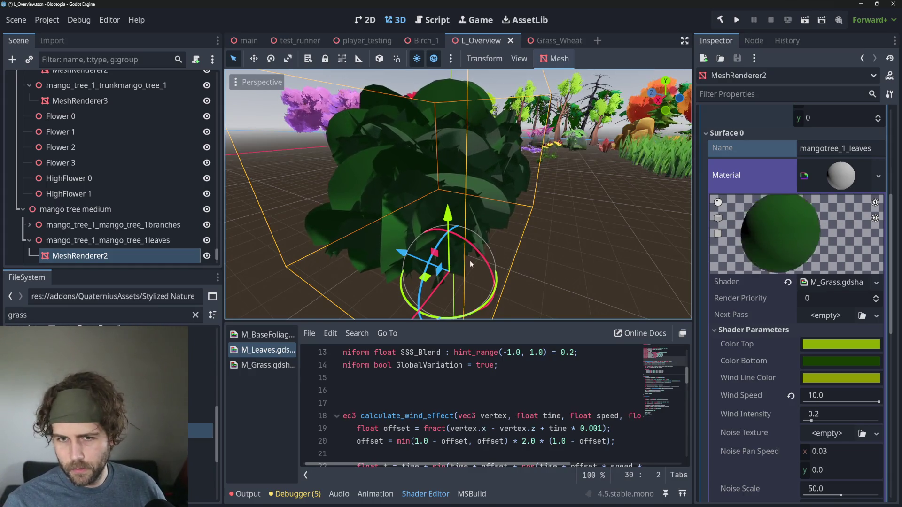
key(ctrl+z)
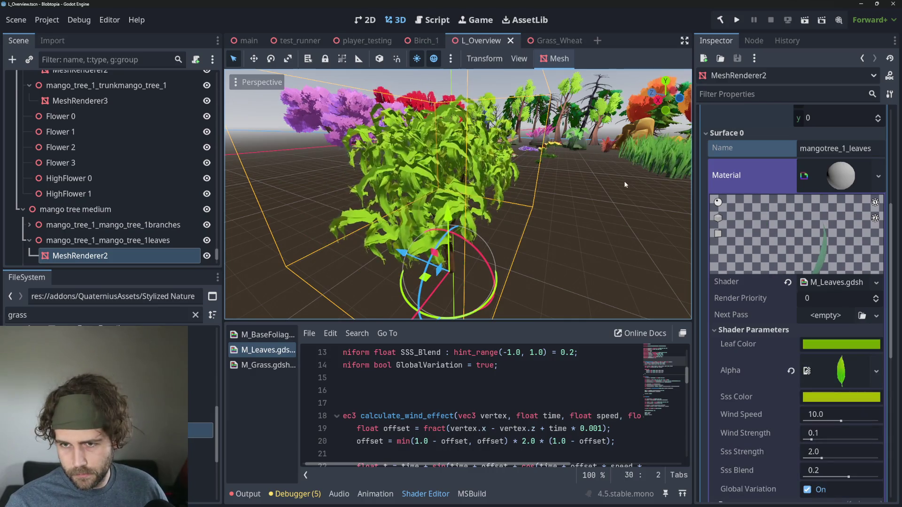
Enlarge the shader code area and duplicate M_Grass.gdshader as M_MangoLeaf.gdshader
scroll(570, 365, up, 4)
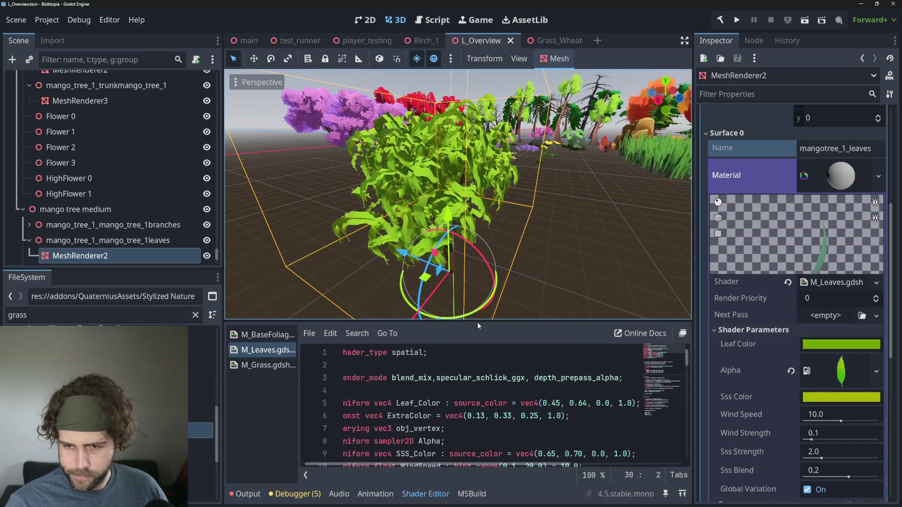
drag(466, 320, 468, 167)
scroll(482, 285, down, 4)
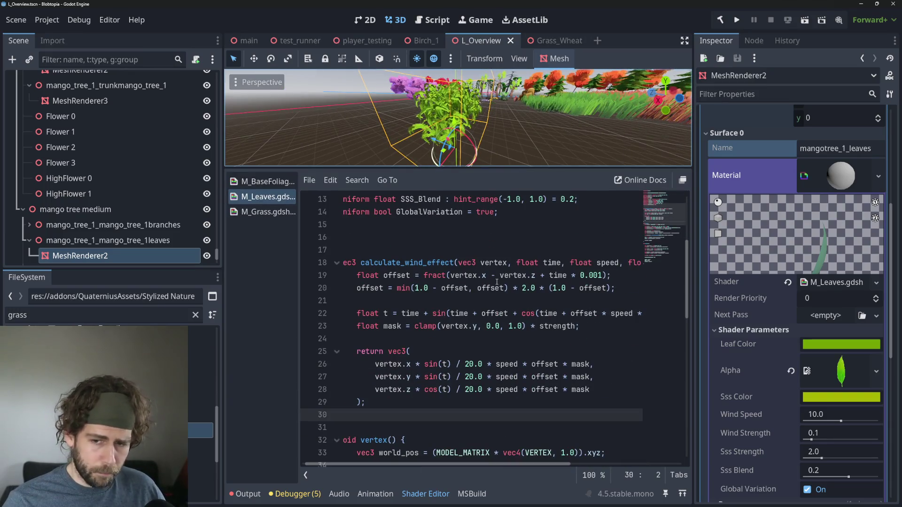
click(201, 430)
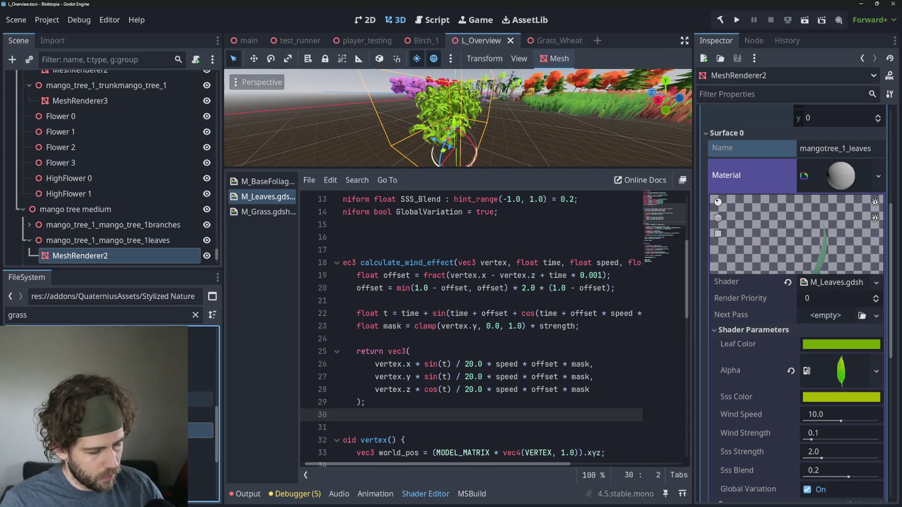
key(ctrl+d)
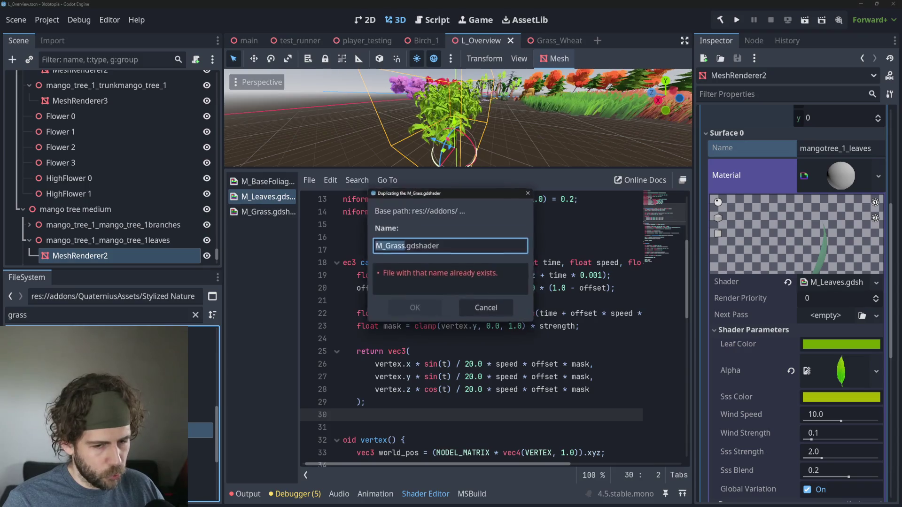
key(Right)
key(BackSpace)
key(BackSpace)
key(BackSpace)
key(BackSpace)
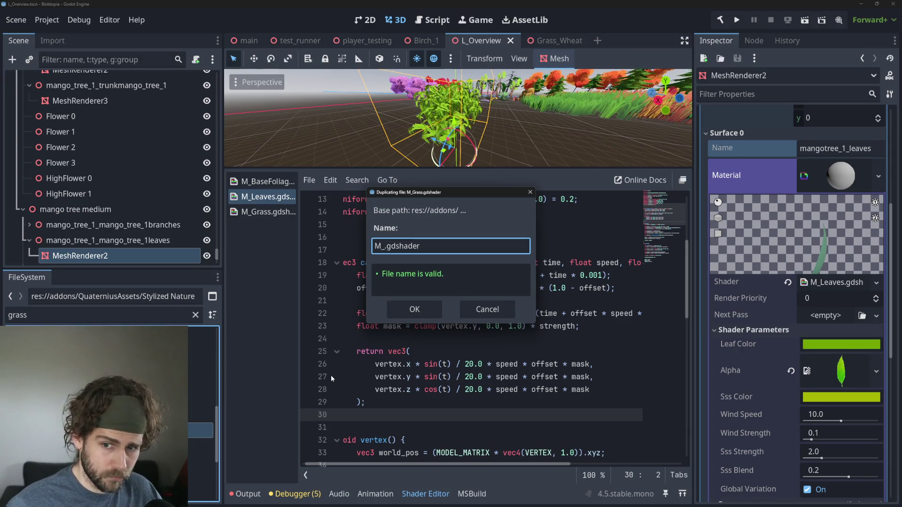
text(Ma)
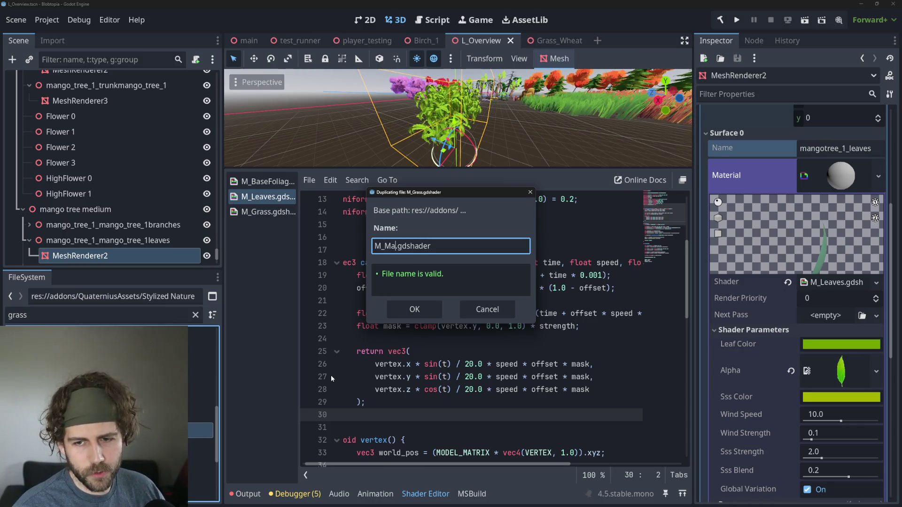
text(n)
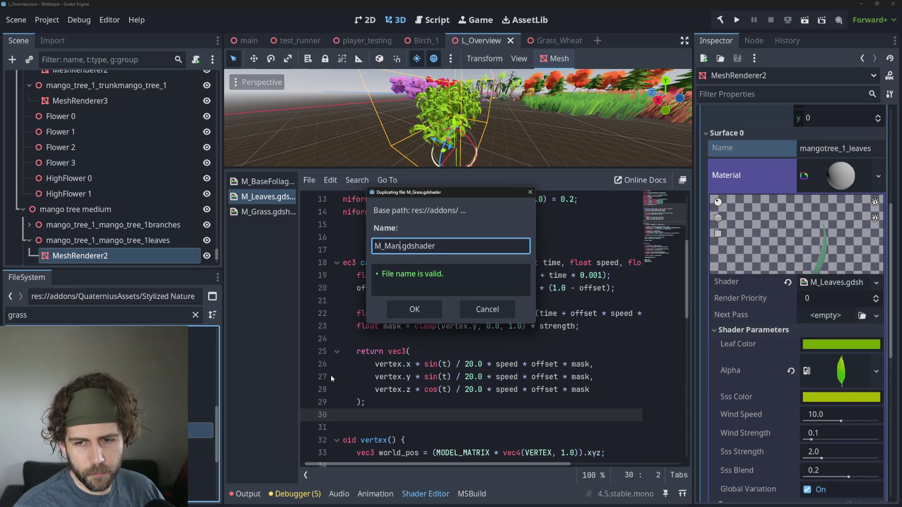
key(Return)
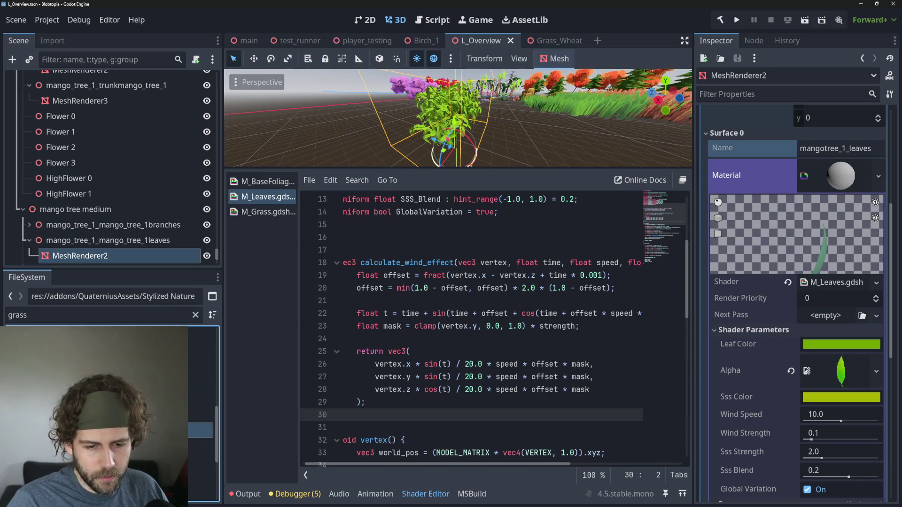
click(268, 212)
click(267, 196)
Review M_Leaves' fragment code, including the albedo and fresnel lines, against M_Grass
scroll(438, 264, down, 6)
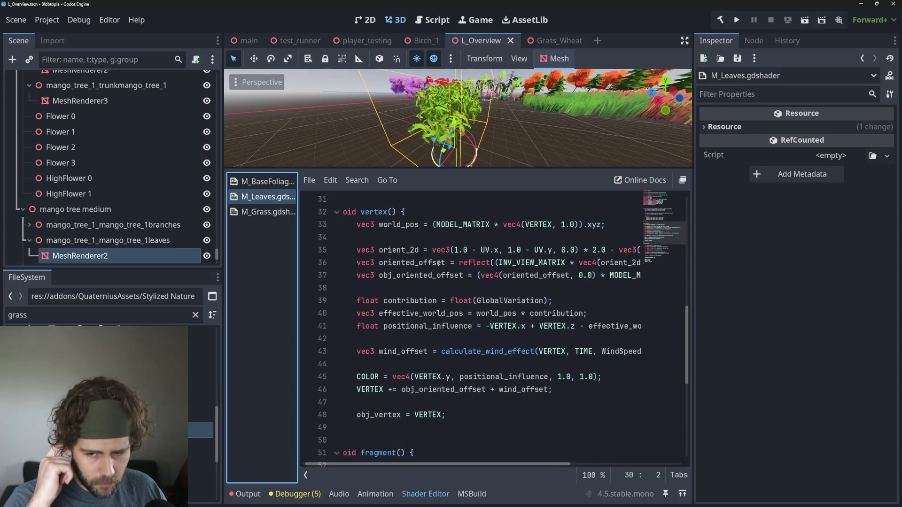
scroll(438, 264, down, 6)
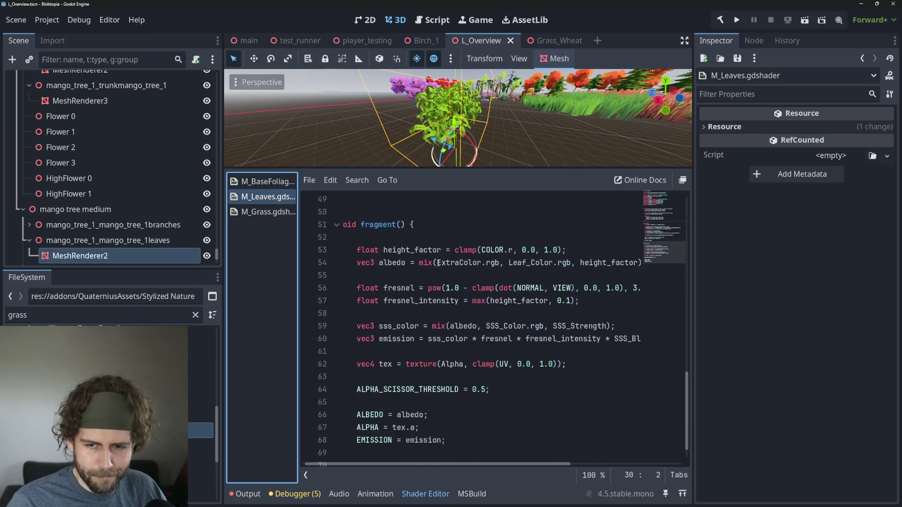
scroll(444, 263, down, 1)
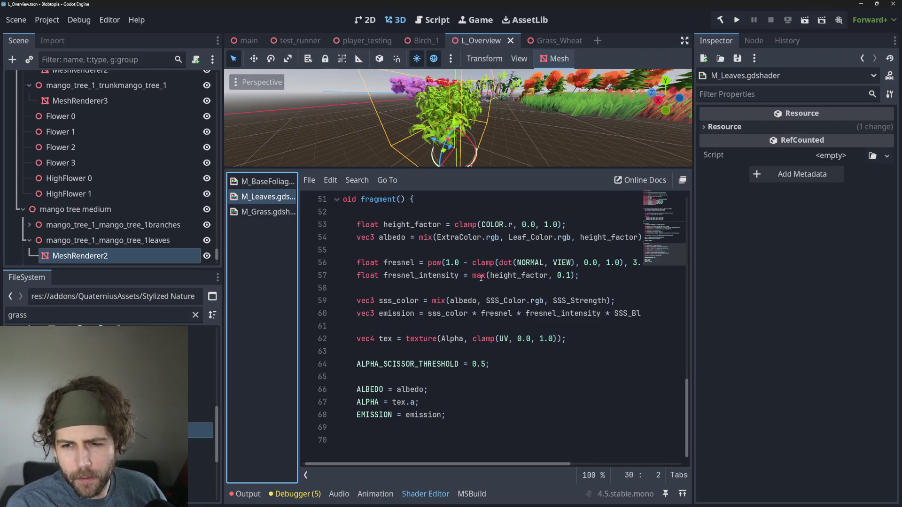
drag(509, 237, 641, 237)
click(583, 281)
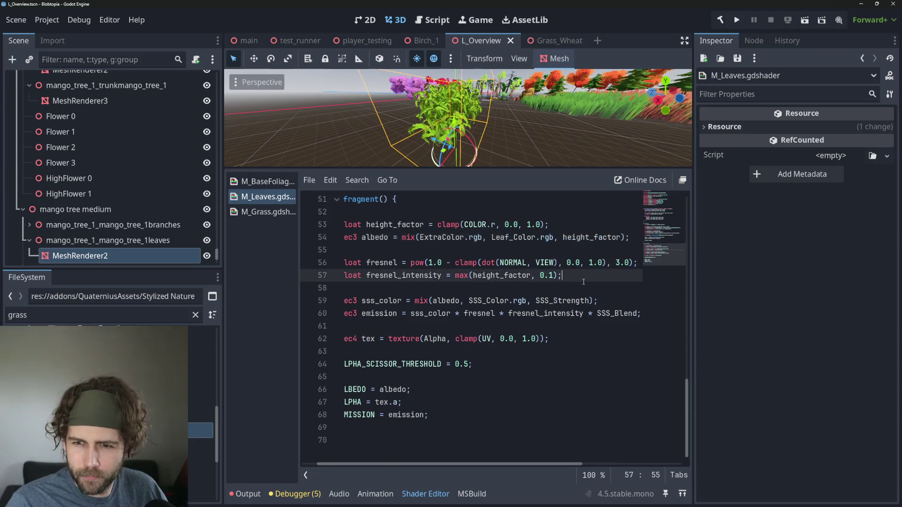
click(282, 214)
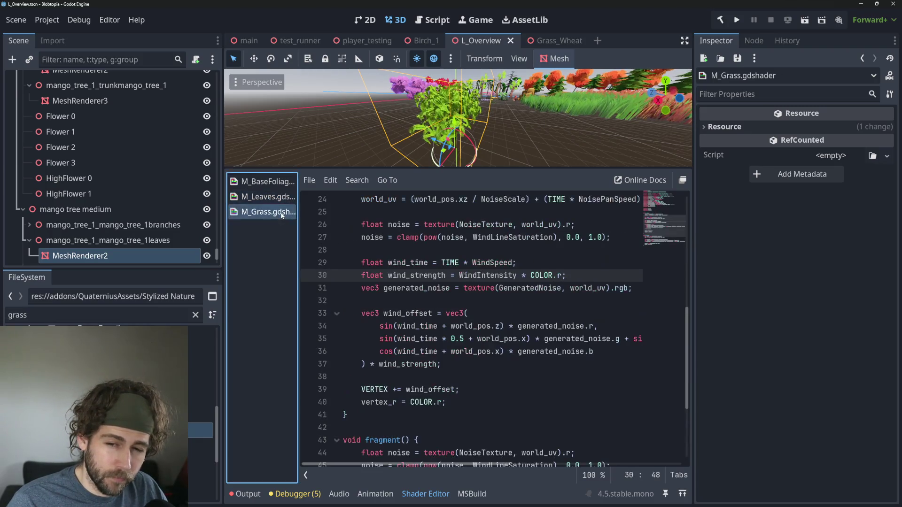
click(276, 197)
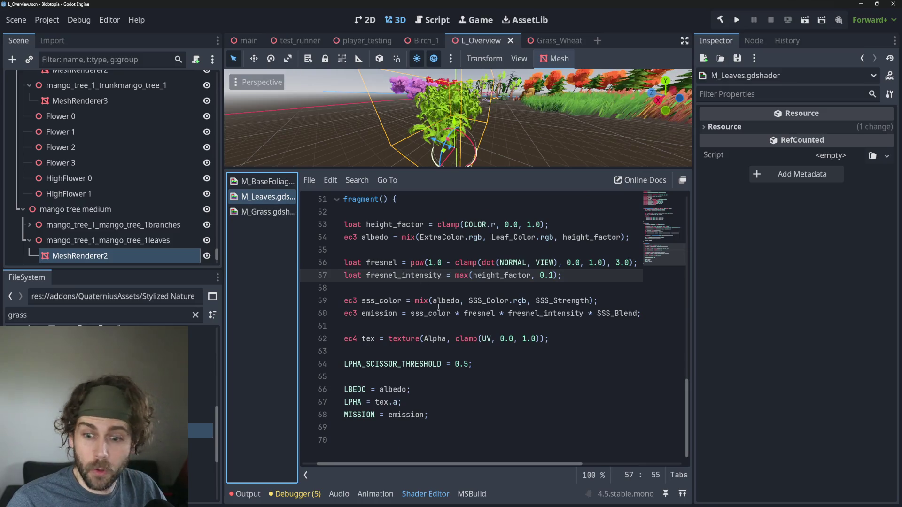
Select the ALPHA_SCISSOR_THRESHOLD = 0.5 statement and clear the grass file filter
click(401, 377)
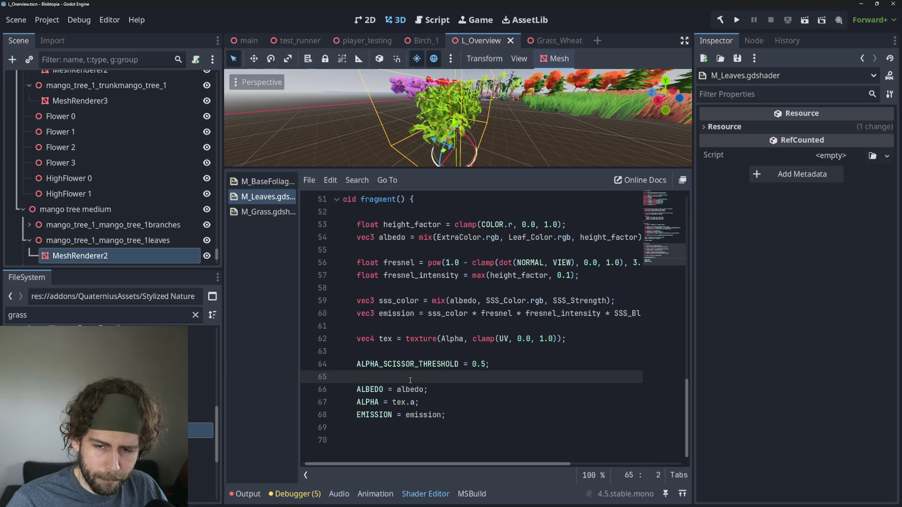
click(407, 365)
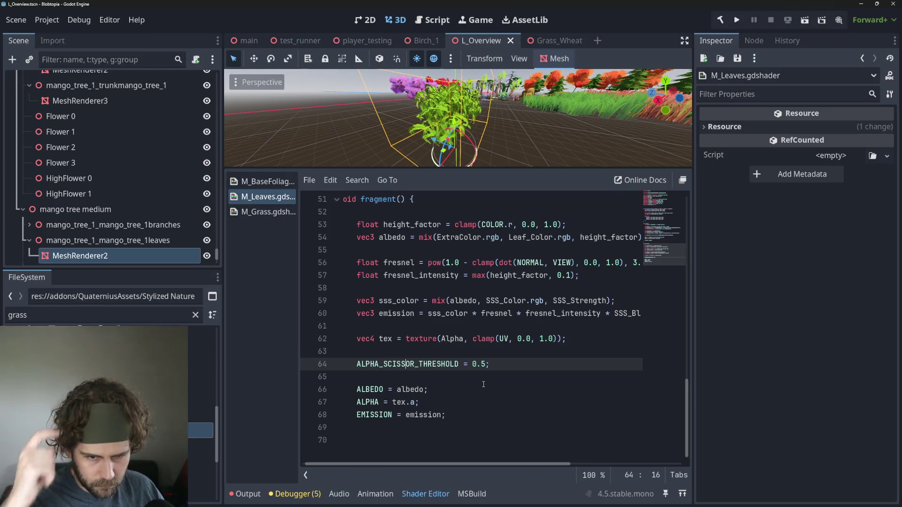
drag(368, 367, 355, 367)
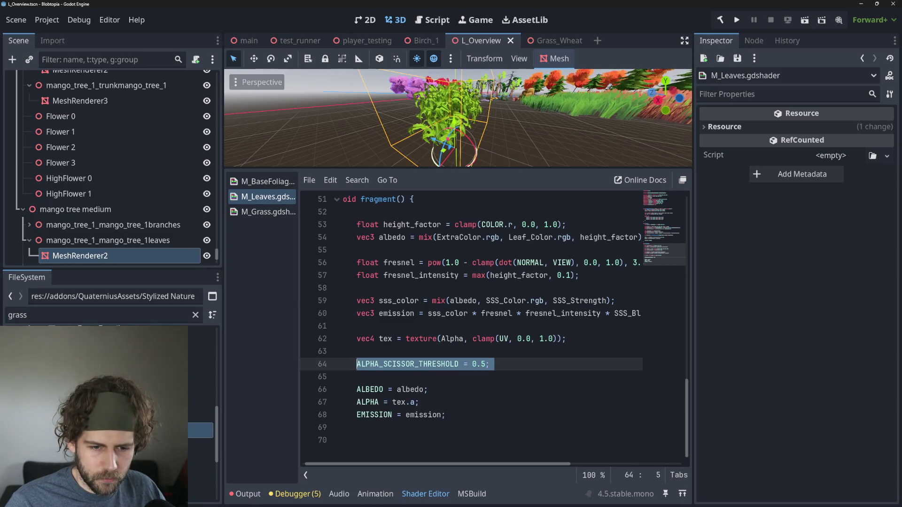
key(BackSpace)
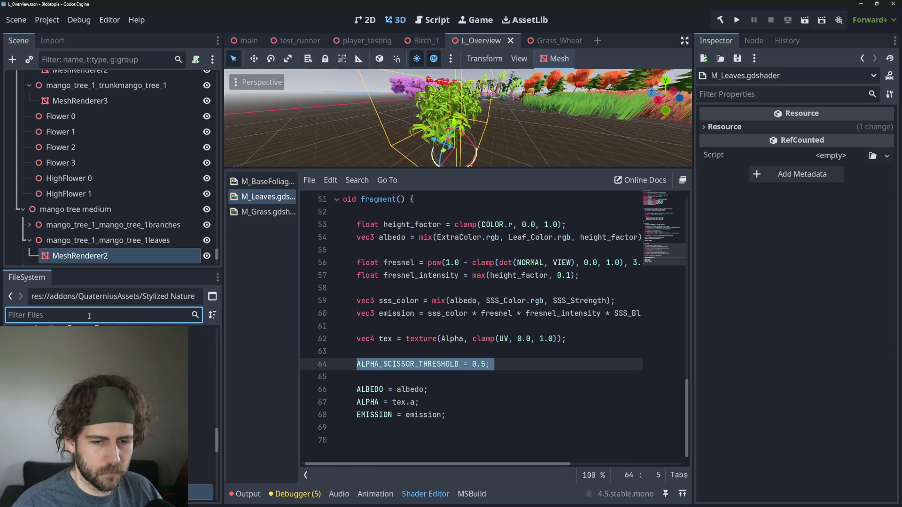
Open M_MangoLeaf.gdshader and add ALPHA_SCISSOR_THRESHOLD = 0.5; after the final colour line
text(gdshad)
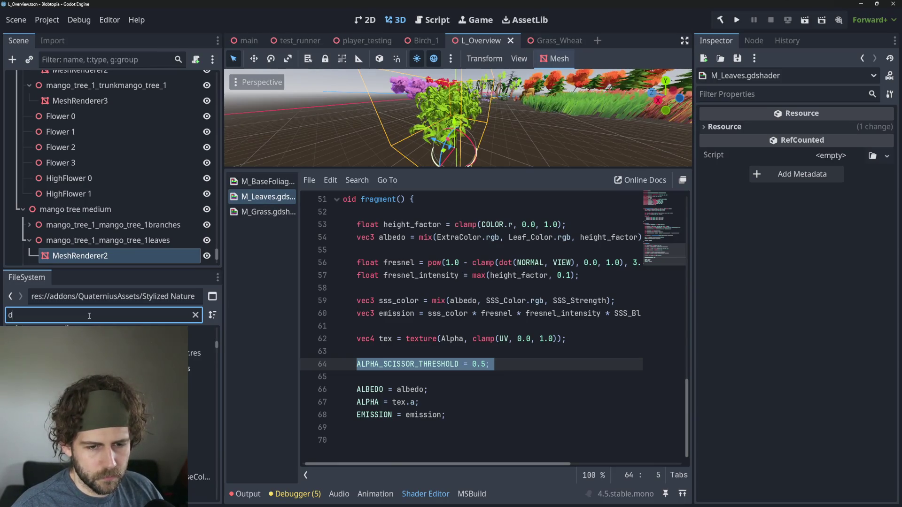
text(er)
click(94, 460)
double_click(94, 460)
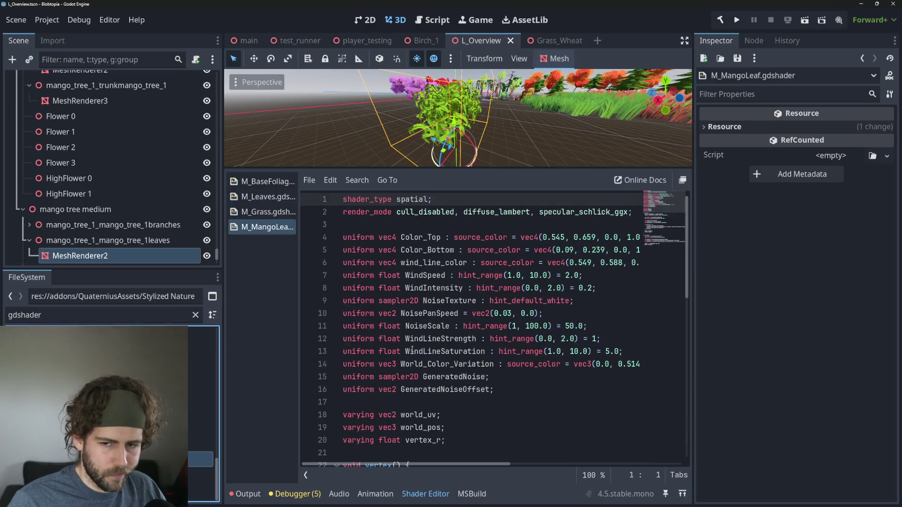
scroll(484, 412, down, 10)
click(489, 403)
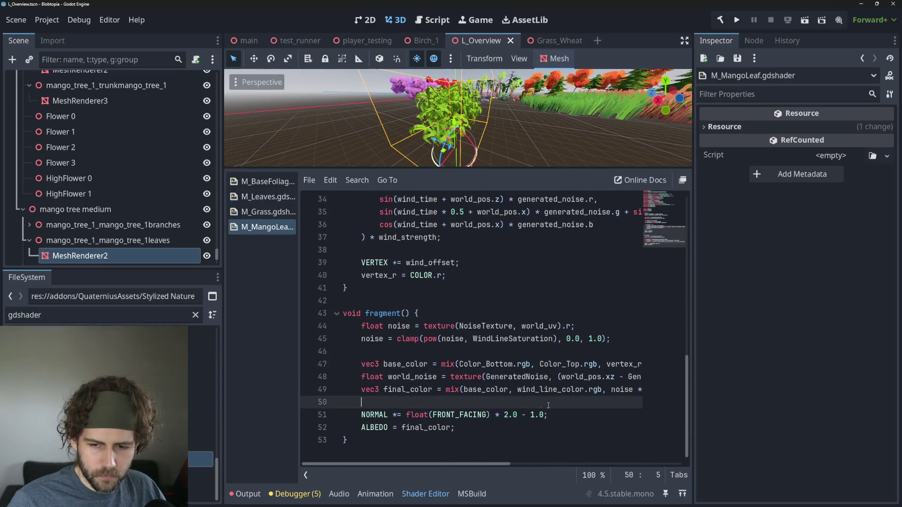
key(Return)
key(Return)
key(Up)
text(ALPHA_SCISSOR_THRESHOLD = 0.5;)
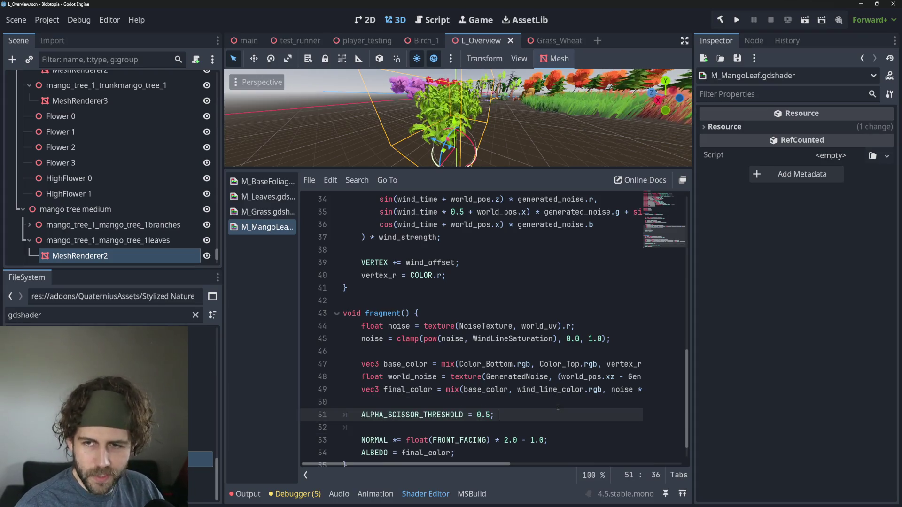
Reselect the mango tree leaves and assign M_MangoLeaf.gdshader to their material's Shader slot
click(523, 111)
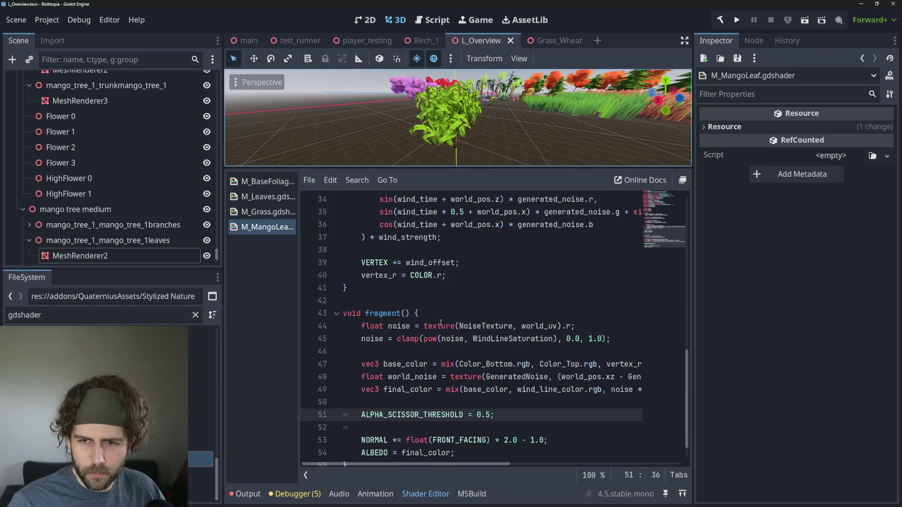
click(437, 117)
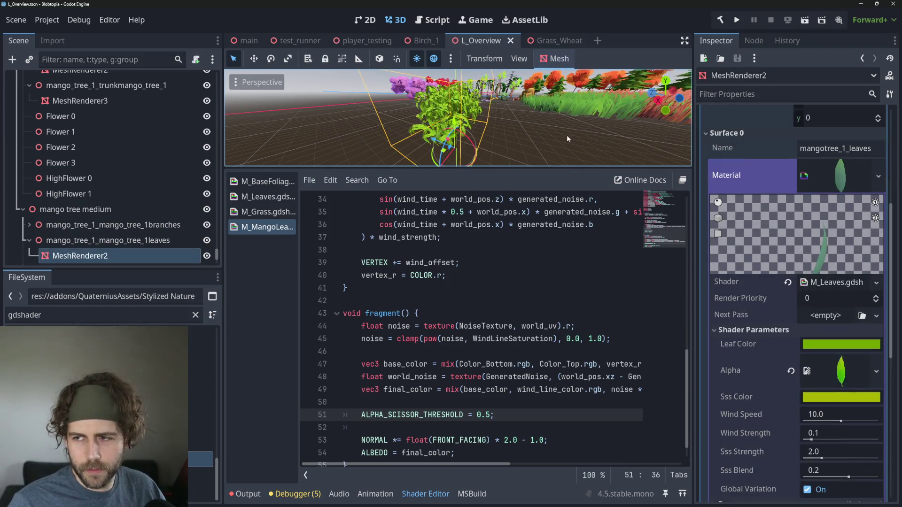
scroll(152, 247, down, 3)
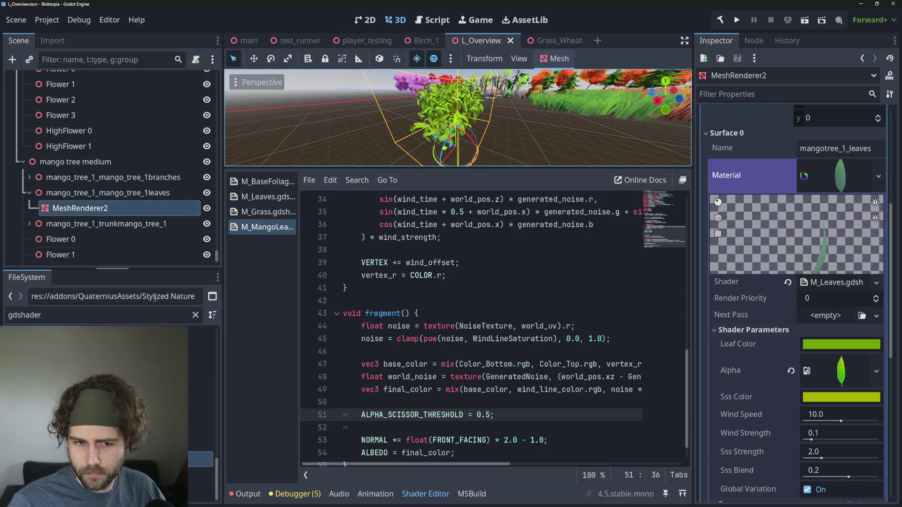
mouse_move(108, 461)
mouse_down()
mouse_move(517, 291)
mouse_move(836, 183)
mouse_move(836, 288)
mouse_up()
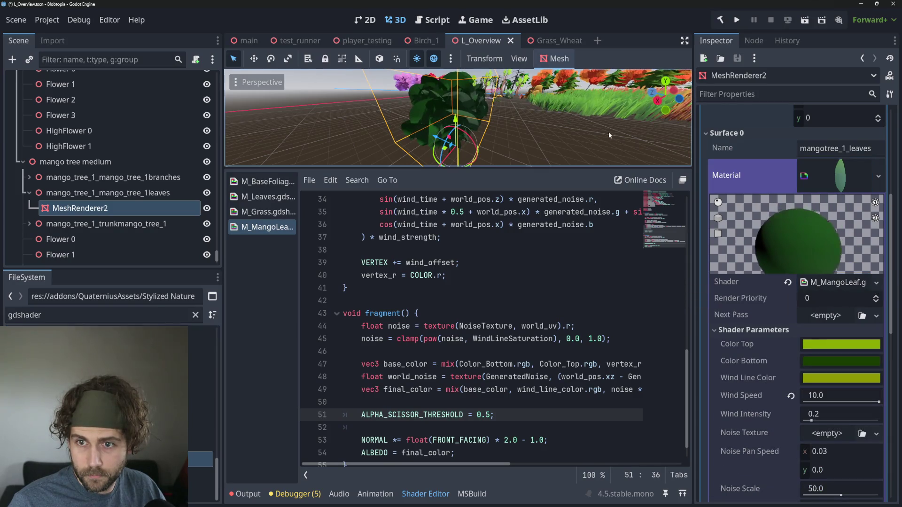
Check the new alpha threshold line in M_MangoLeaf after glancing at M_Grass
scroll(610, 133, up, 2)
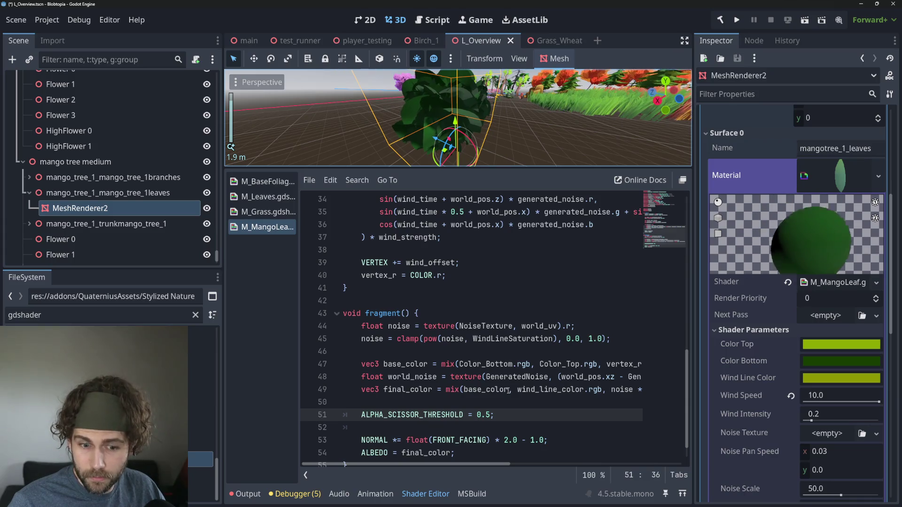
scroll(509, 390, up, 10)
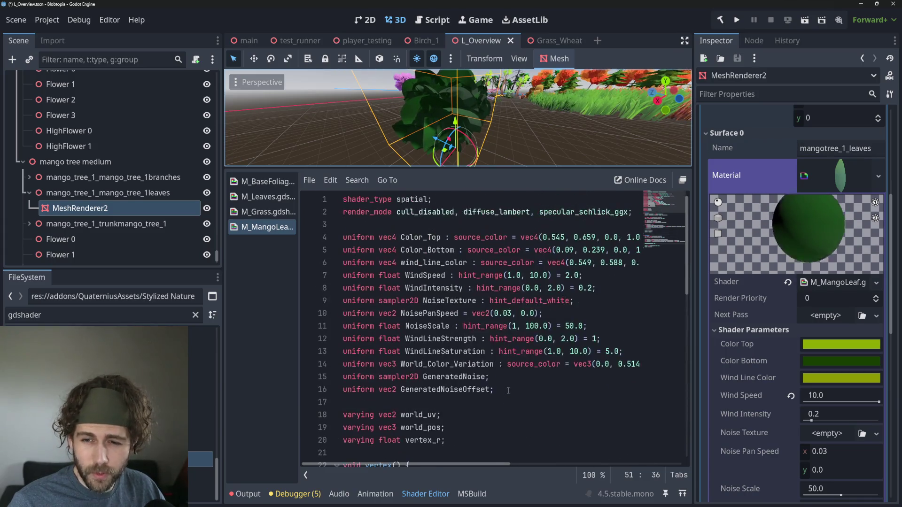
scroll(517, 389, down, 6)
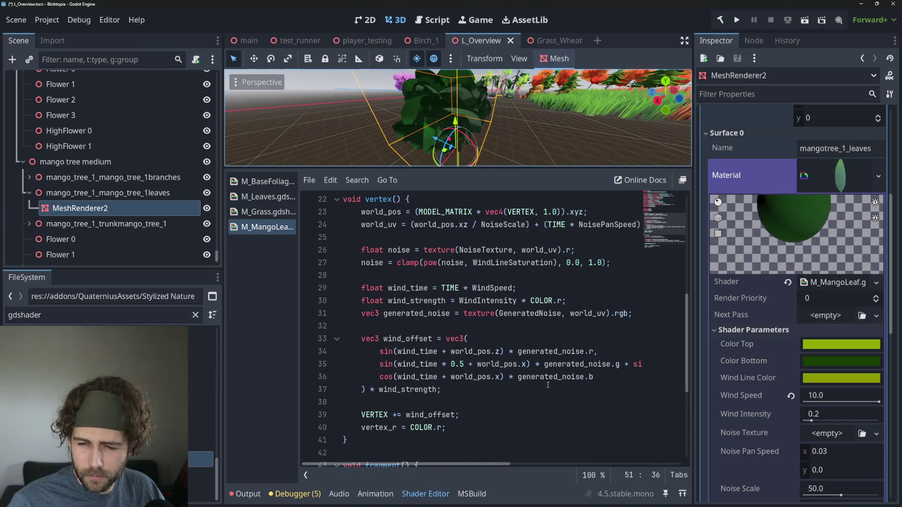
click(281, 212)
click(268, 227)
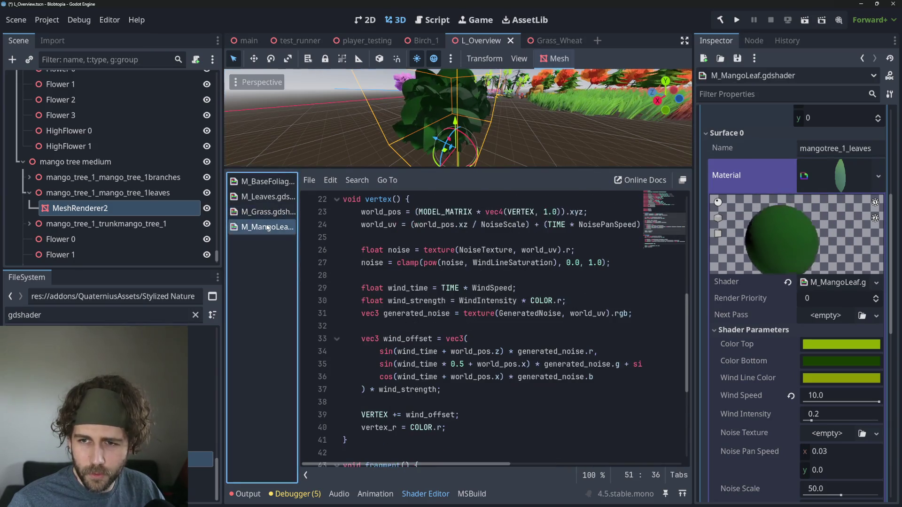
scroll(476, 323, down, 5)
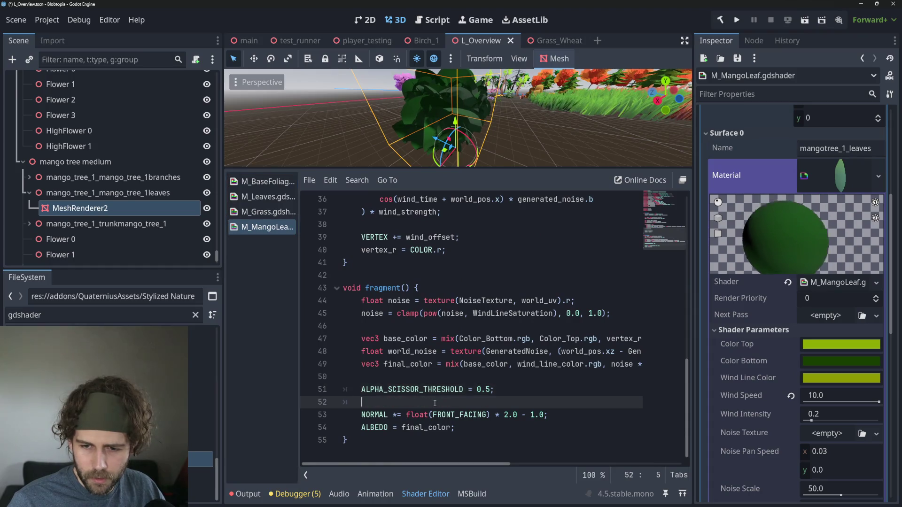
click(550, 372)
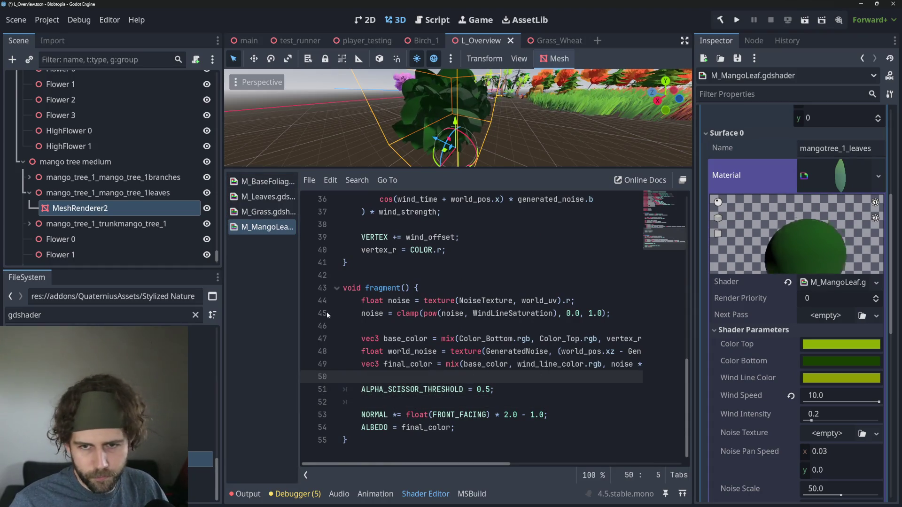
Review M_Leaves' uniform declarations, focusing on the sampler2D Alpha uniform on line 8
click(268, 197)
scroll(421, 280, up, 10)
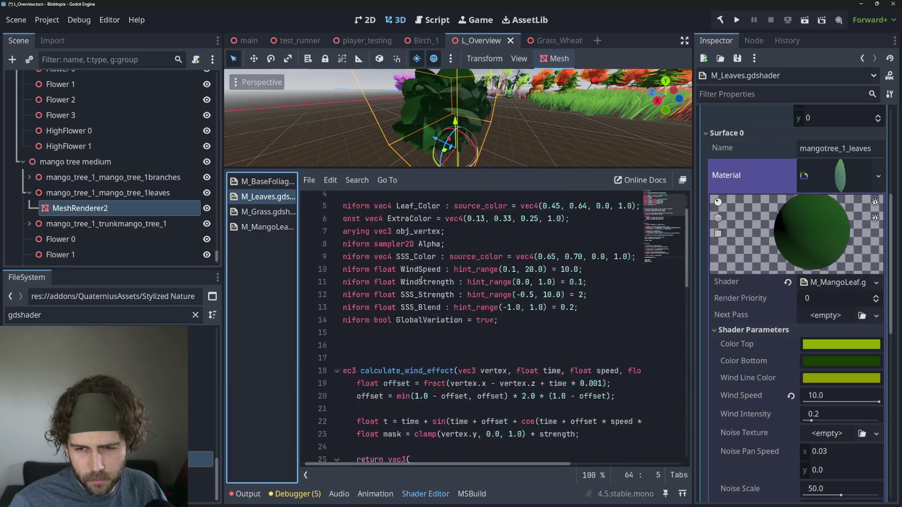
click(495, 285)
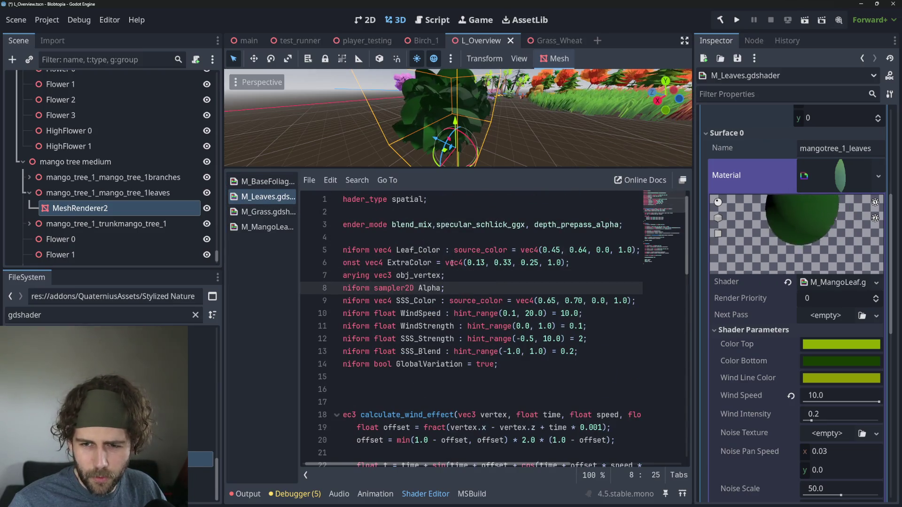
click(460, 237)
click(429, 377)
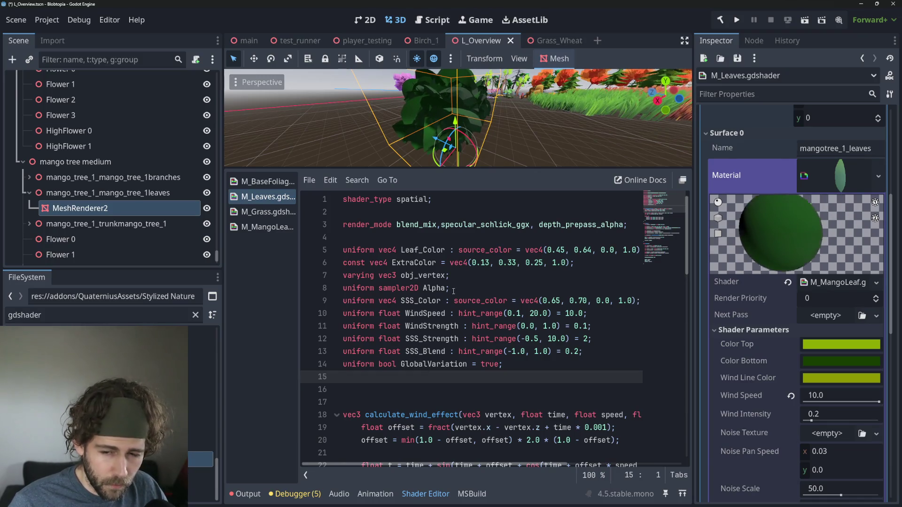
click(517, 288)
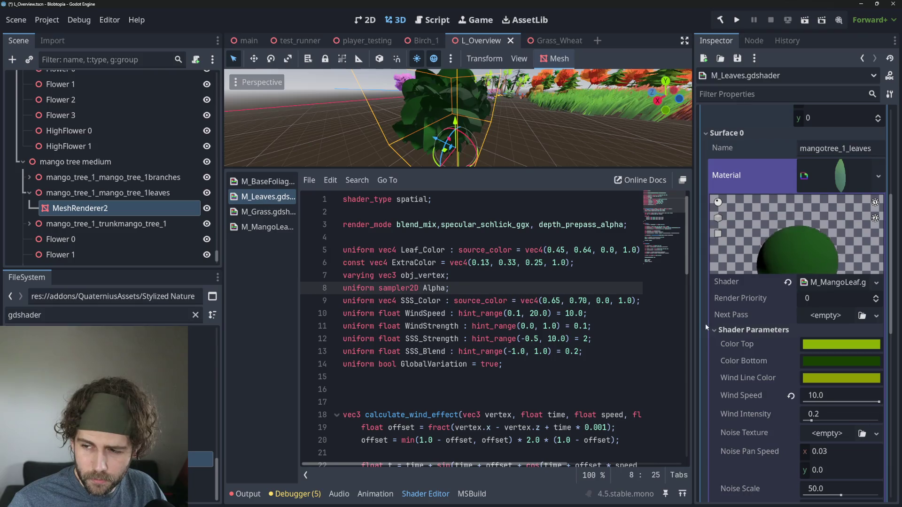
scroll(521, 142, down, 10)
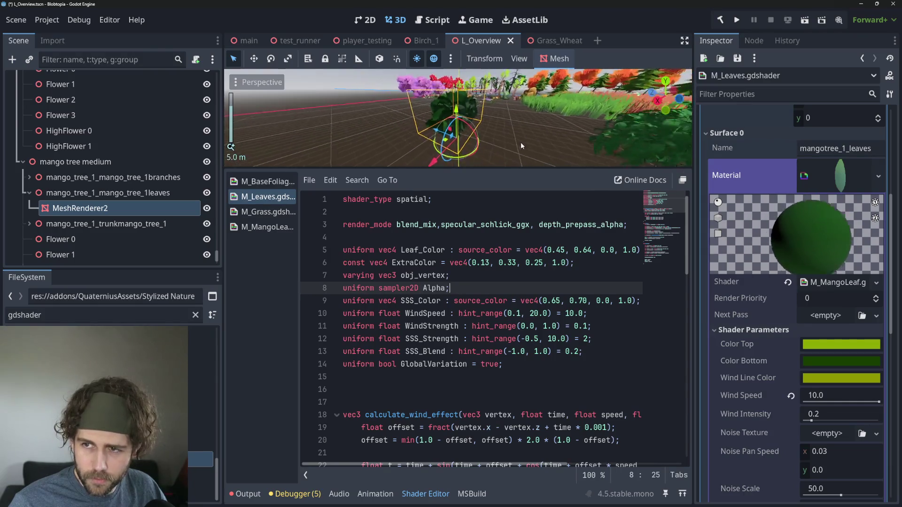
Reselect the mango tree leaves mesh and open the Birch_1 scene
click(606, 89)
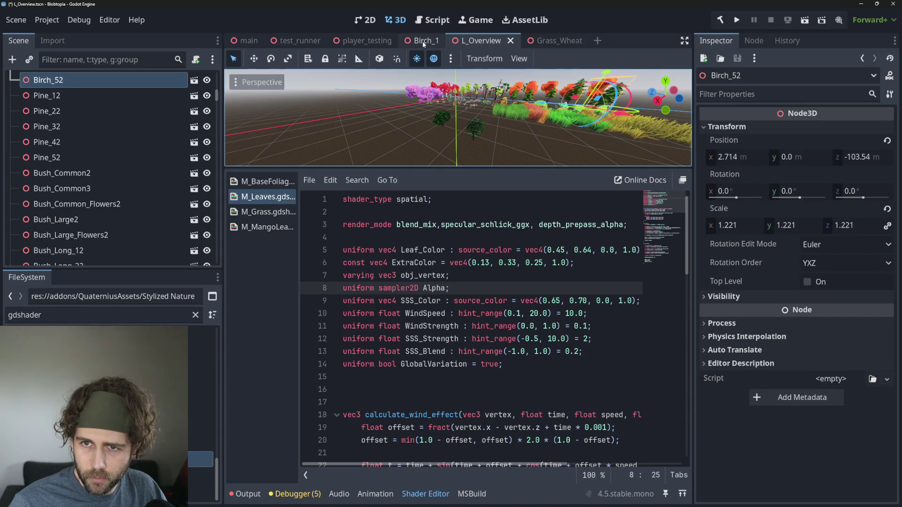
click(441, 118)
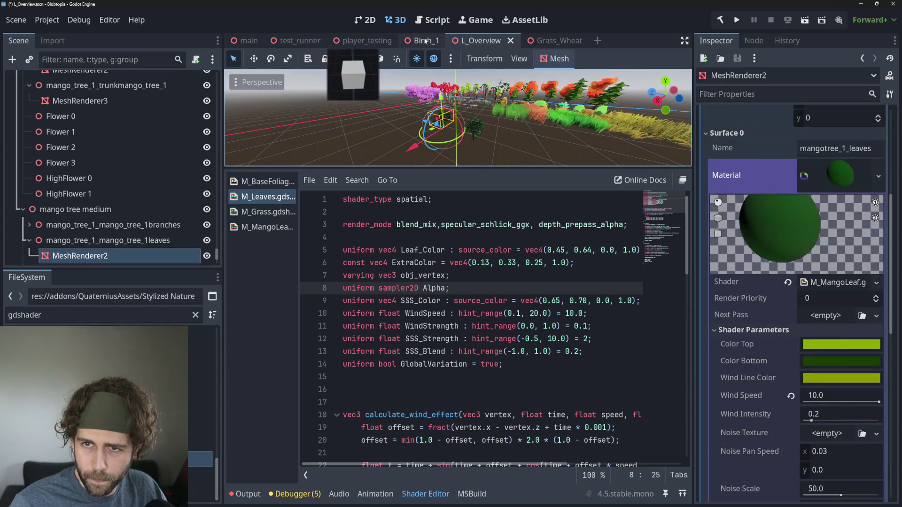
click(421, 41)
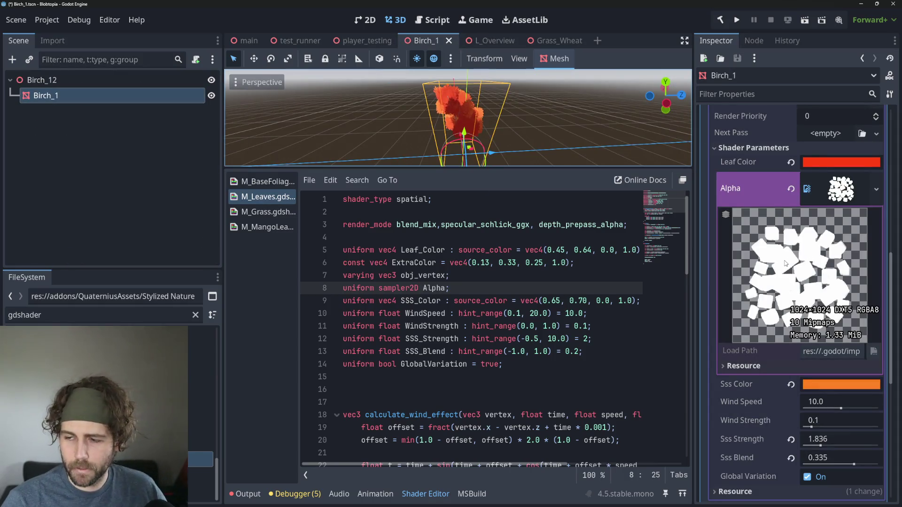
Collapse the Alpha texture preview and select the 'uniform sampler2D Alpha;' line in M_Leaves
click(848, 198)
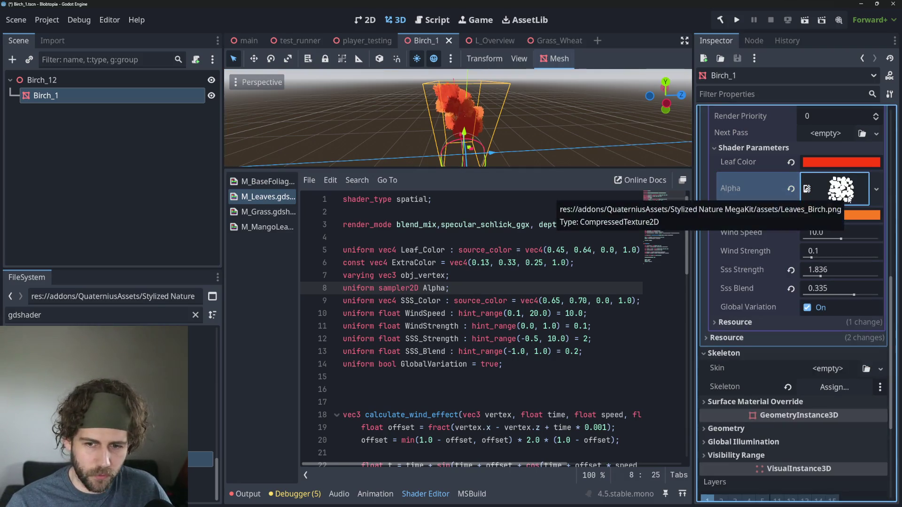
drag(470, 288, 343, 288)
key(ctrl+c)
click(447, 326)
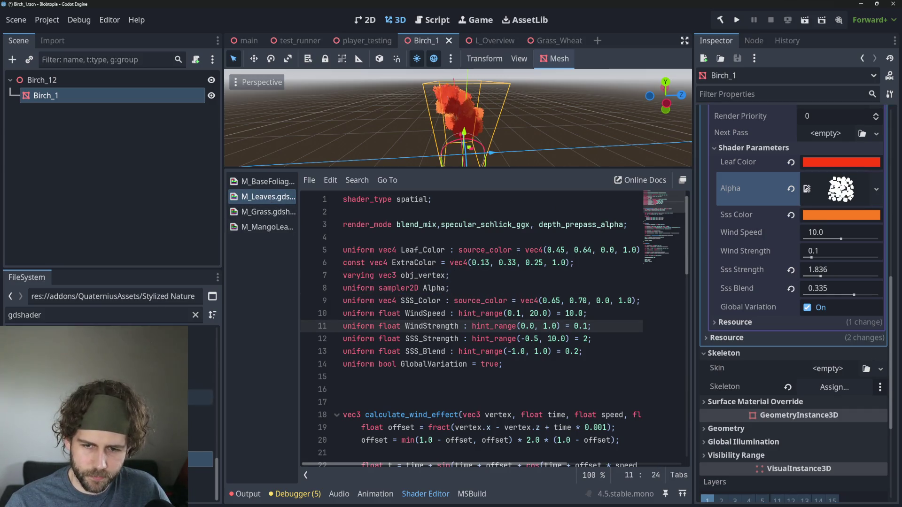
click(432, 288)
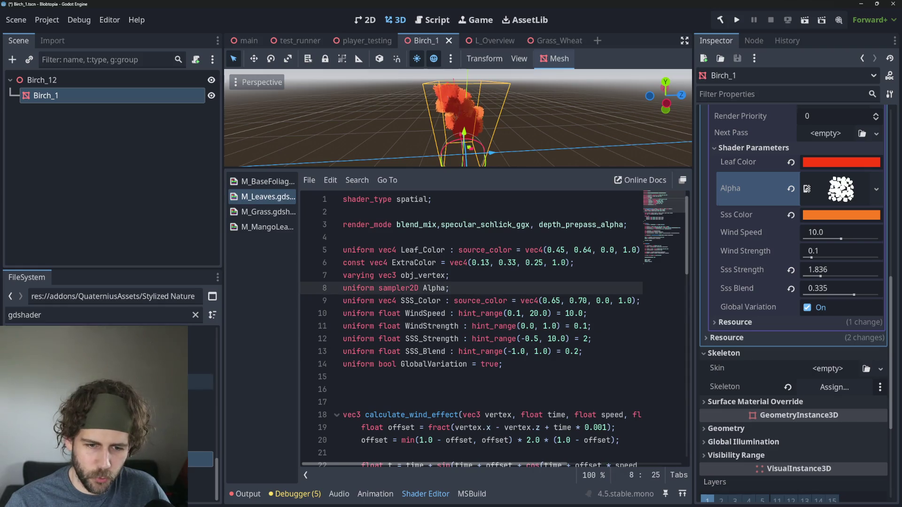
Paste the 'uniform sampler2D Alpha;' declaration into M_MangoLeaf below the NoiseTexture uniform
click(261, 228)
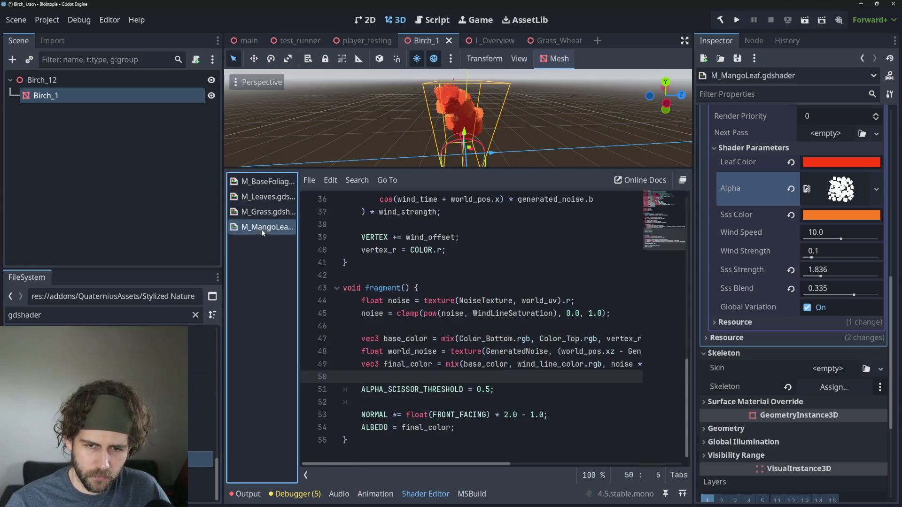
scroll(453, 275, up, 5)
scroll(453, 275, up, 7)
click(517, 402)
click(533, 389)
click(404, 301)
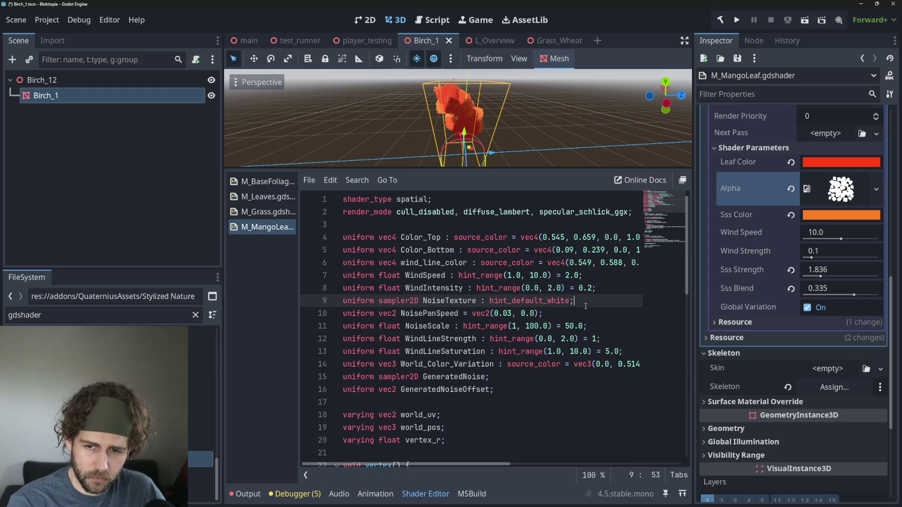
key(ctrl+v)
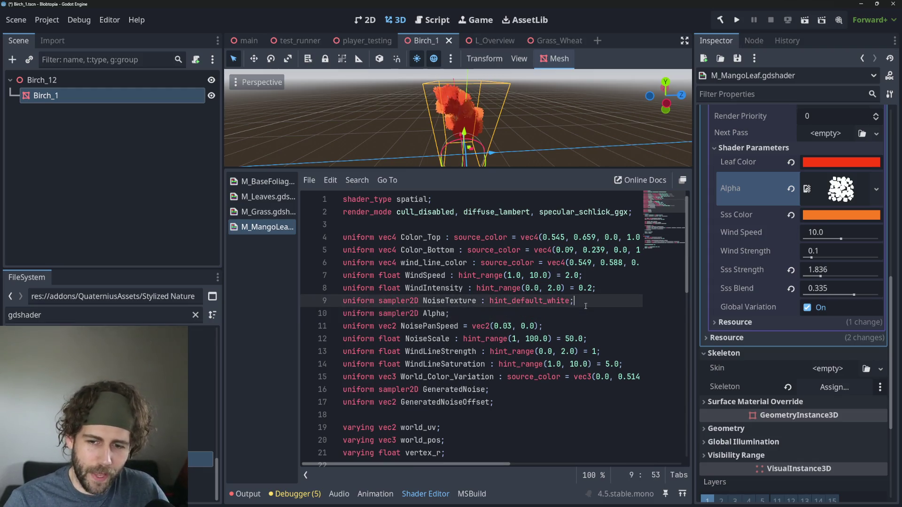
In M_Leaves, locate where the Alpha texture is sampled in the fragment function
click(254, 198)
double_click(440, 289)
scroll(509, 314, down, 15)
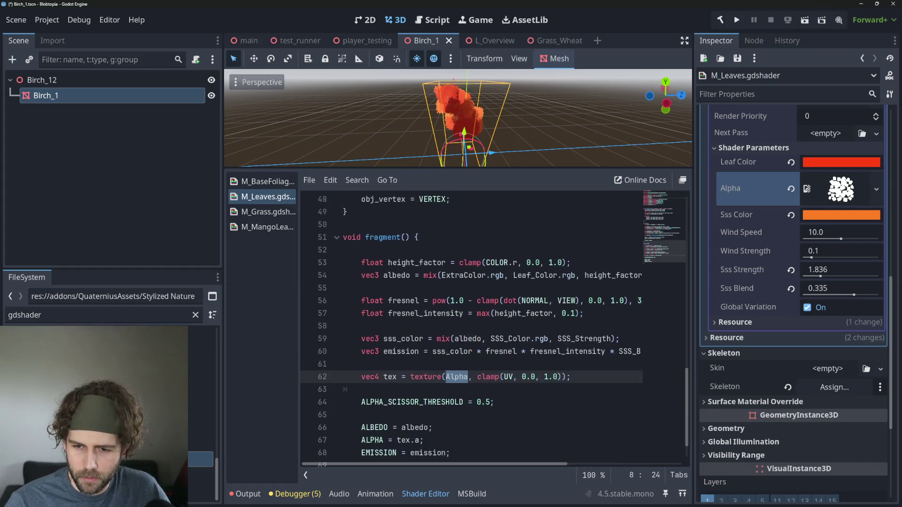
click(390, 377)
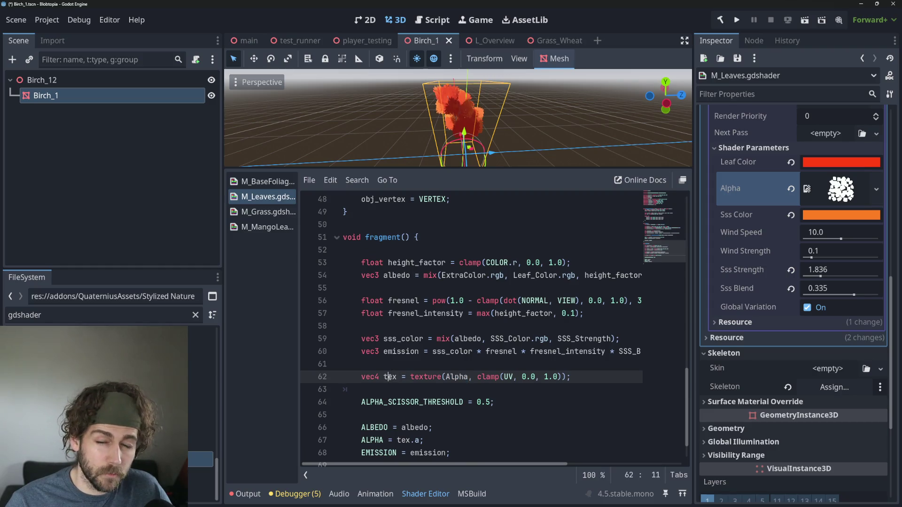
click(466, 388)
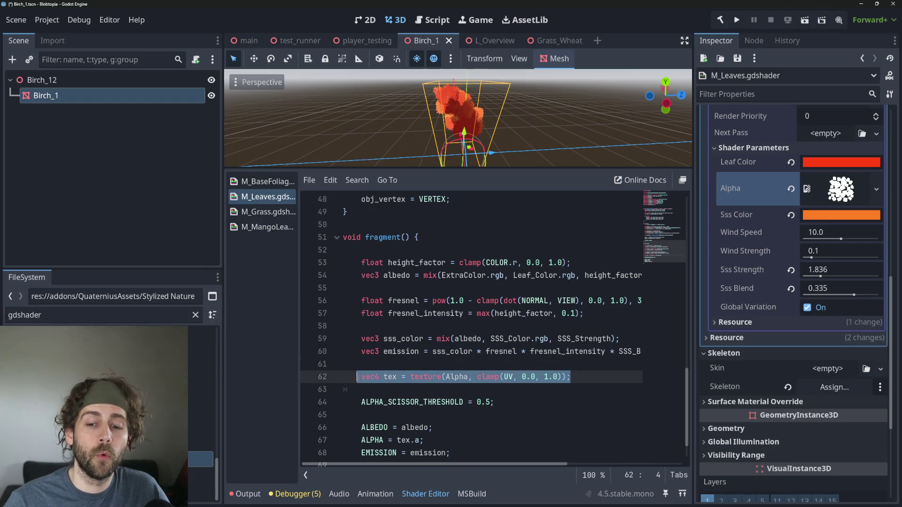
click(366, 382)
key(Down)
key(Down)
key(Right)
key(Right)
key(Right)
key(Up)
key(Up)
key(Down)
key(Up)
key(Down)
key(Down)
key(Right)
key(Right)
key(Right)
click(470, 376)
key(Left)
key(Left)
key(Left)
Select line 62, vec4 tex = texture(Alpha, clamp(UV, 0.0, 1.0));, and inspect its clamp call
scroll(457, 385, down, 1)
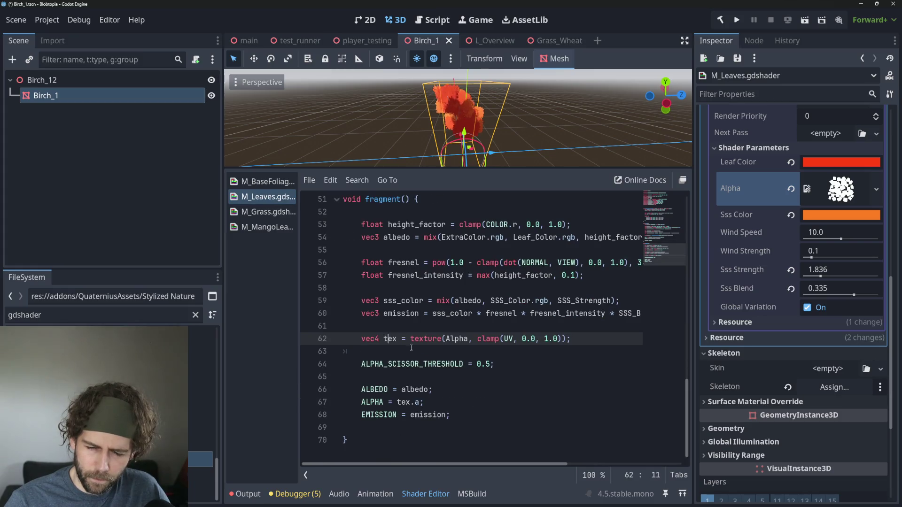
click(428, 401)
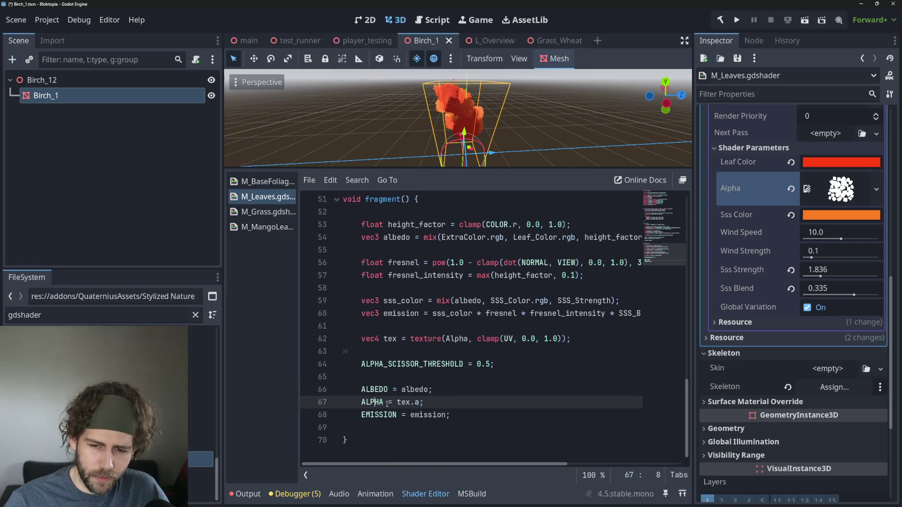
key(End)
drag(578, 343, 361, 339)
click(554, 381)
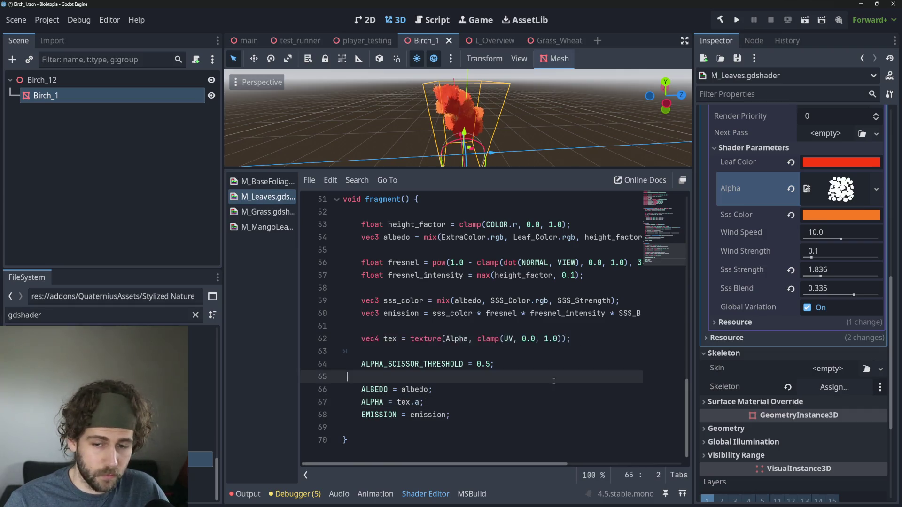
click(441, 340)
click(441, 349)
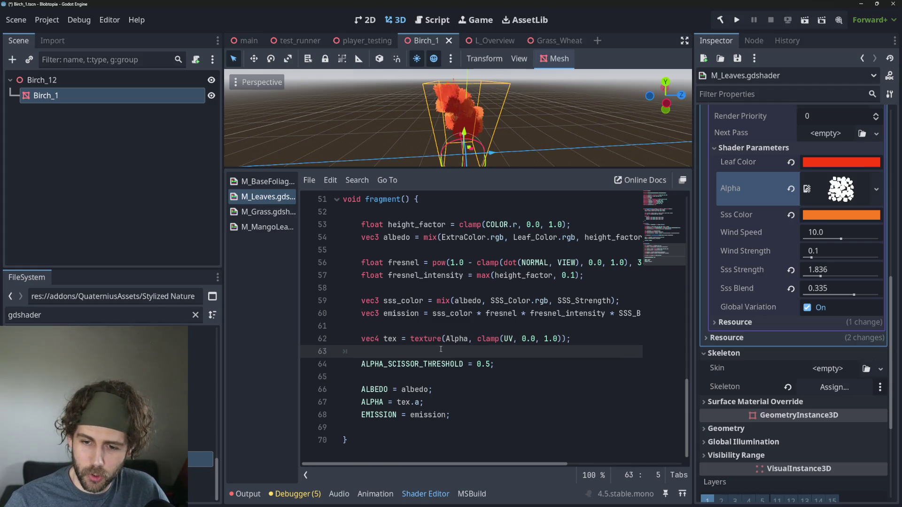
double_click(489, 339)
drag(491, 338, 573, 339)
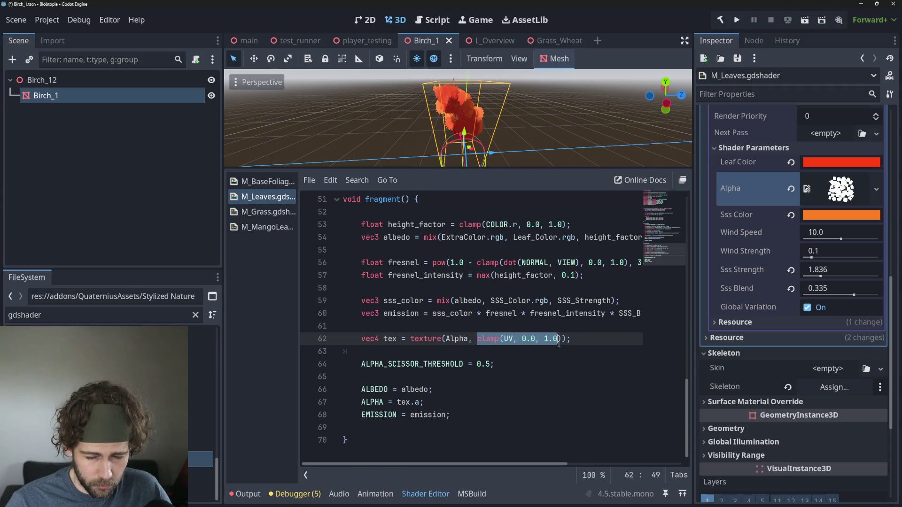
Review the clamp(UV, 0.0, 1.0) arguments, then bring M_MangoLeaf's fragment code back up
click(540, 368)
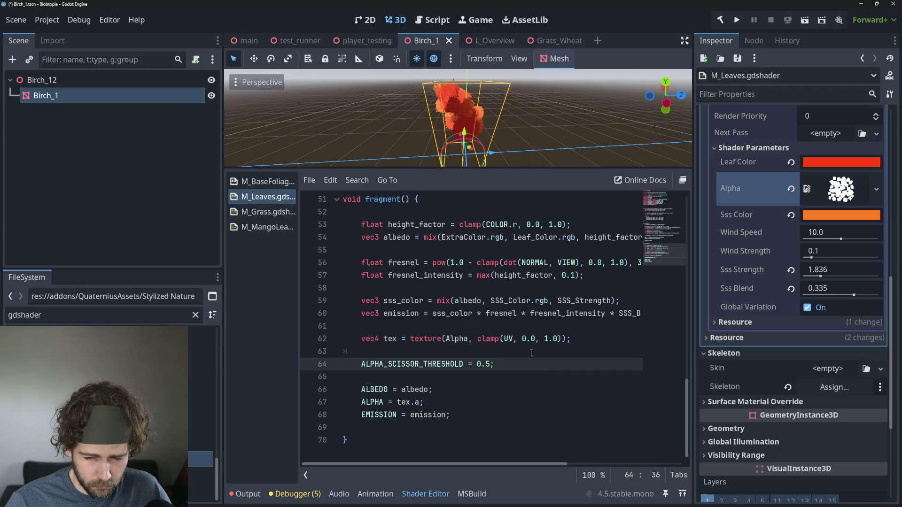
click(506, 339)
key(Left)
key(Left)
key(Left)
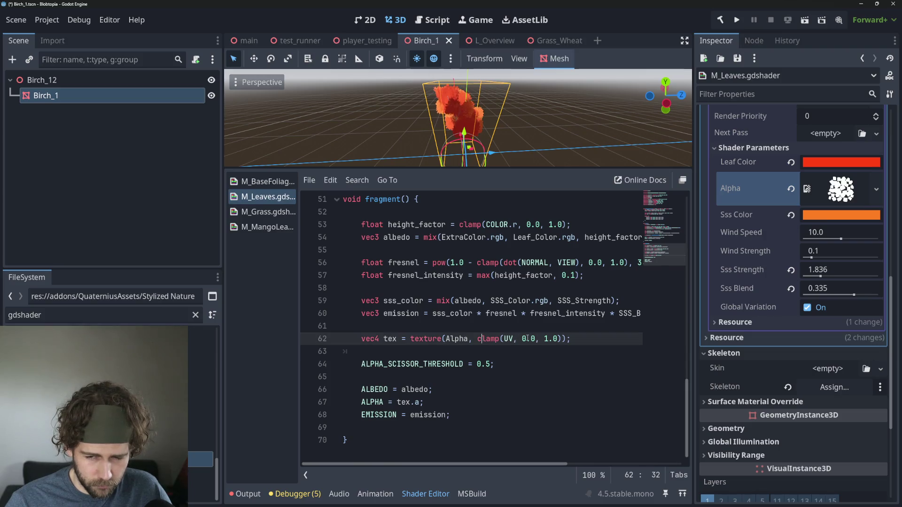
click(554, 351)
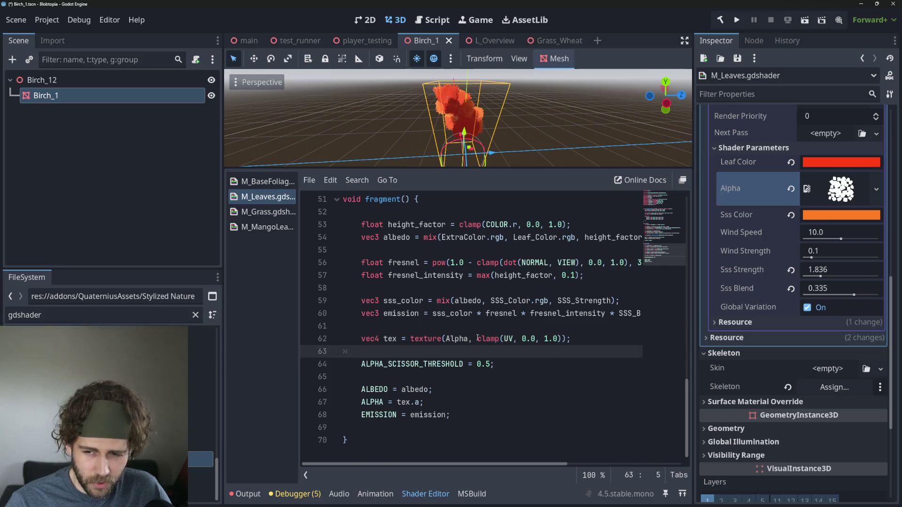
click(522, 342)
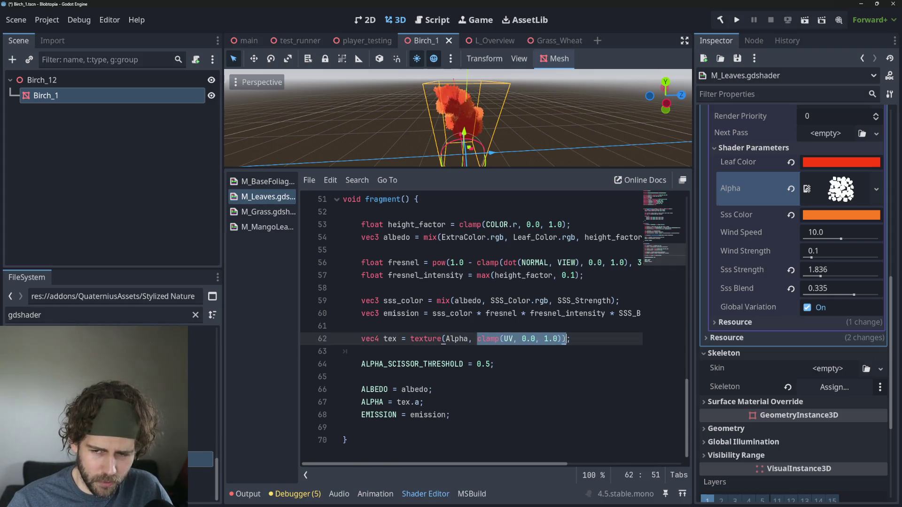
click(545, 366)
click(465, 339)
click(486, 349)
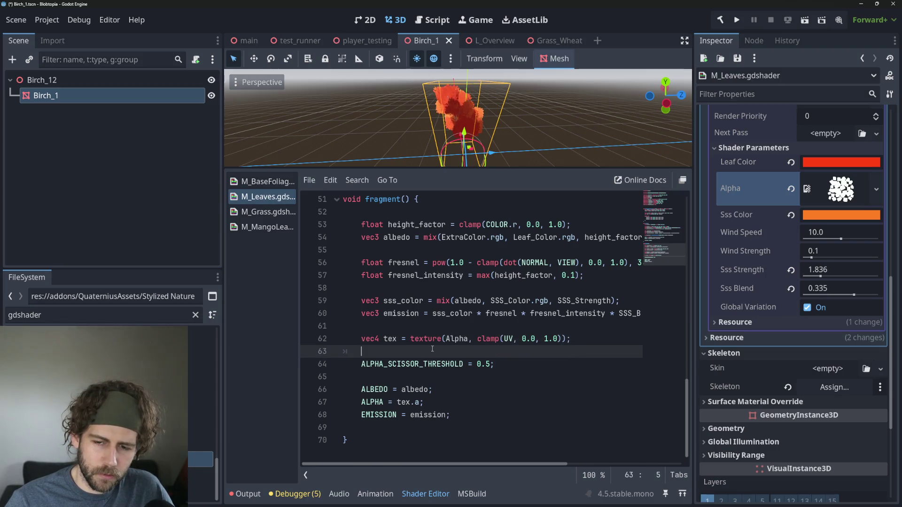
click(263, 227)
scroll(441, 384, down, 10)
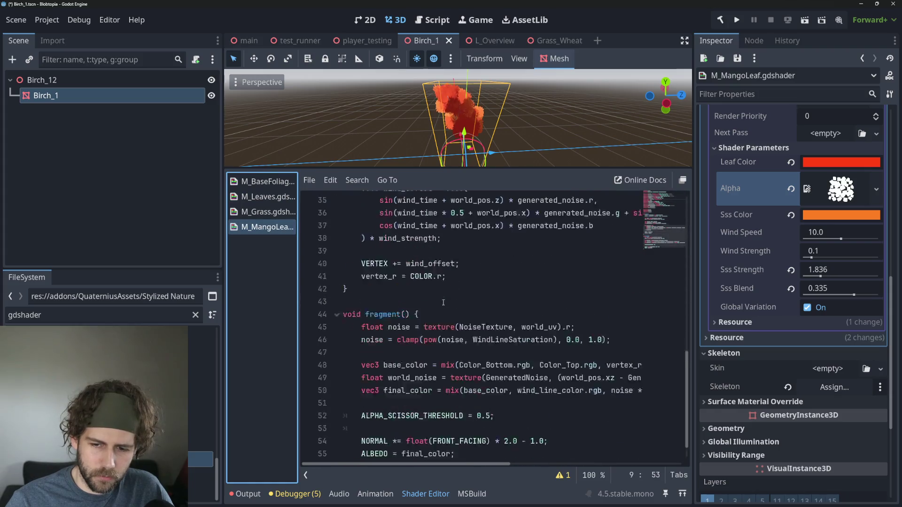
Paste the vec4 tex Alpha texture lookup after final_color in M_MangoLeaf's fragment function
click(440, 379)
key(Return)
key(ctrl+v)
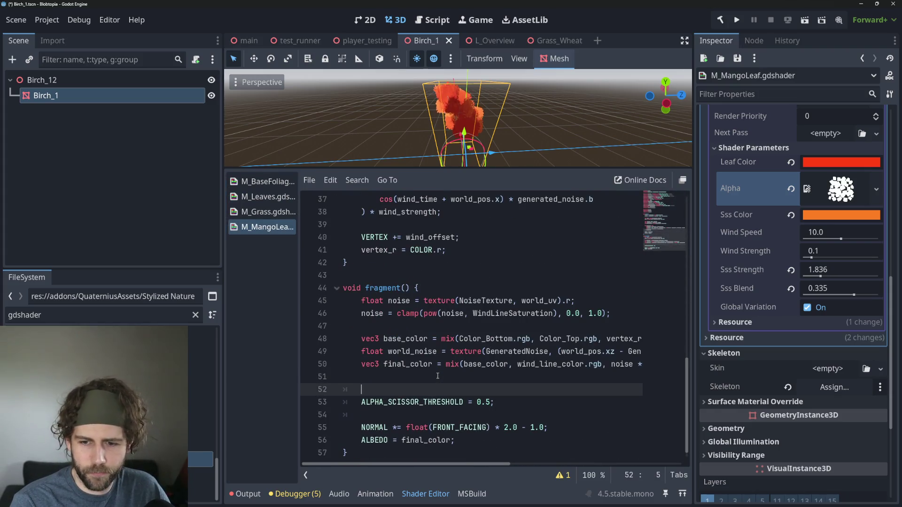
click(438, 376)
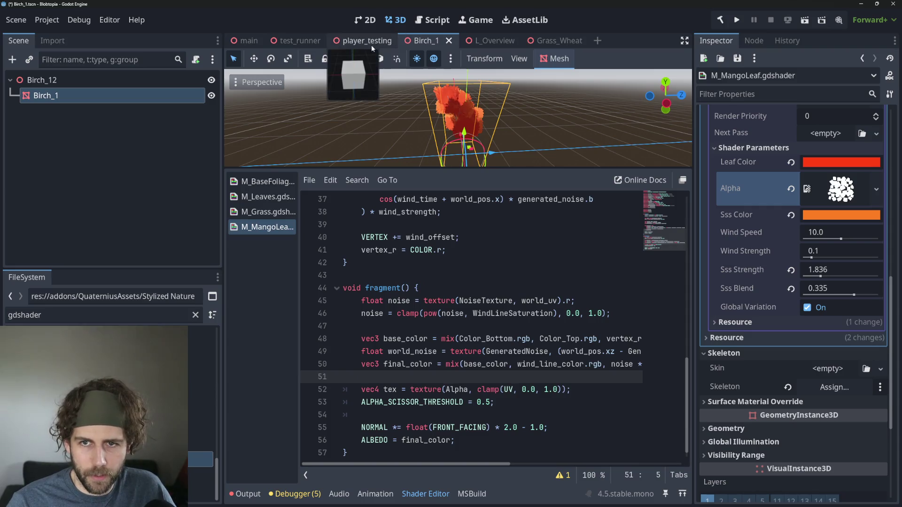
Switch to the L_Overview scene and enlarge the 3D view above the shader code
click(368, 41)
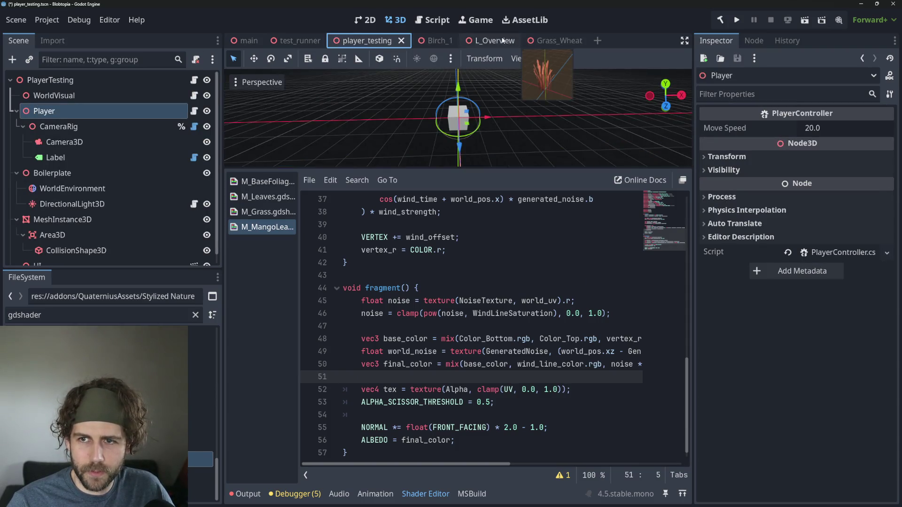
click(482, 41)
scroll(448, 117, up, 10)
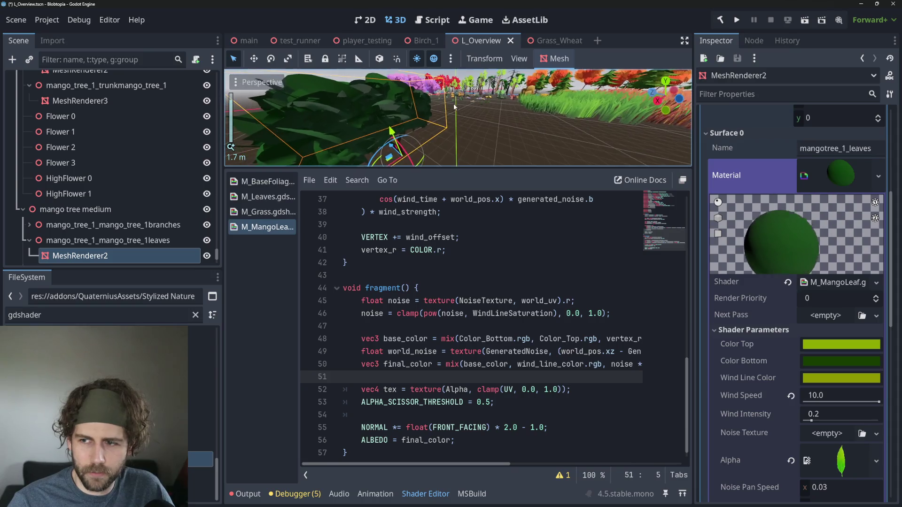
scroll(836, 327, down, 3)
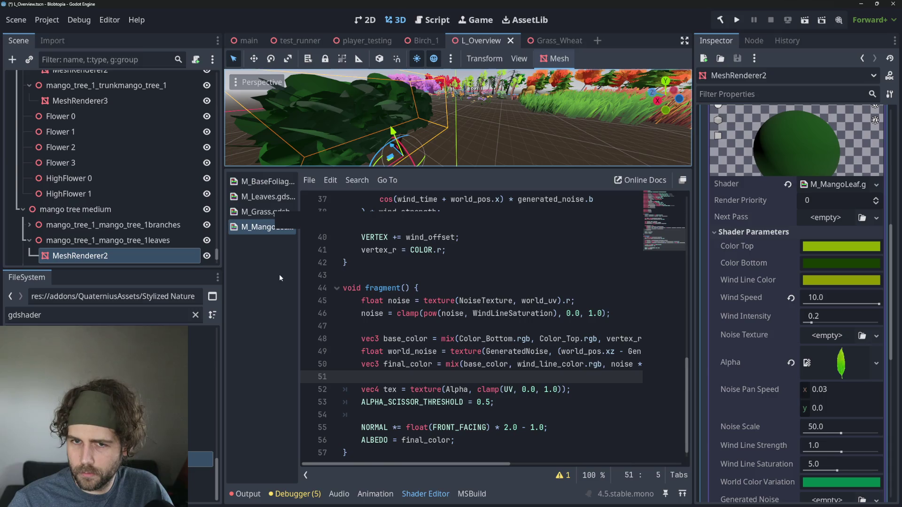
click(264, 212)
click(263, 227)
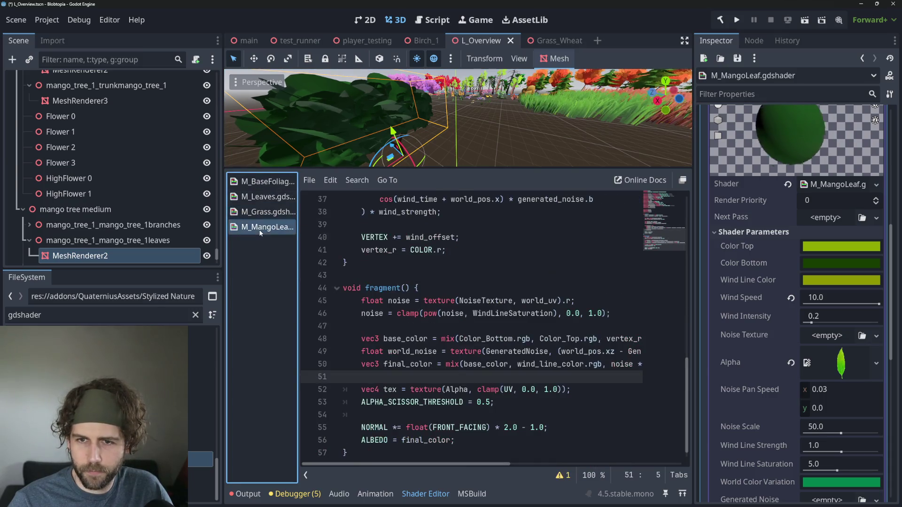
mouse_move(451, 170)
mouse_down()
mouse_move(470, 228)
mouse_move(480, 219)
mouse_up()
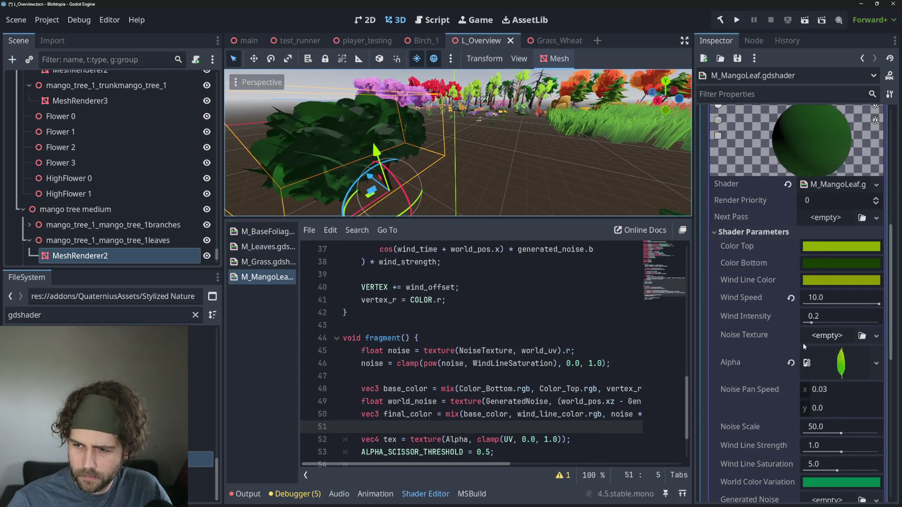
scroll(841, 335, down, 2)
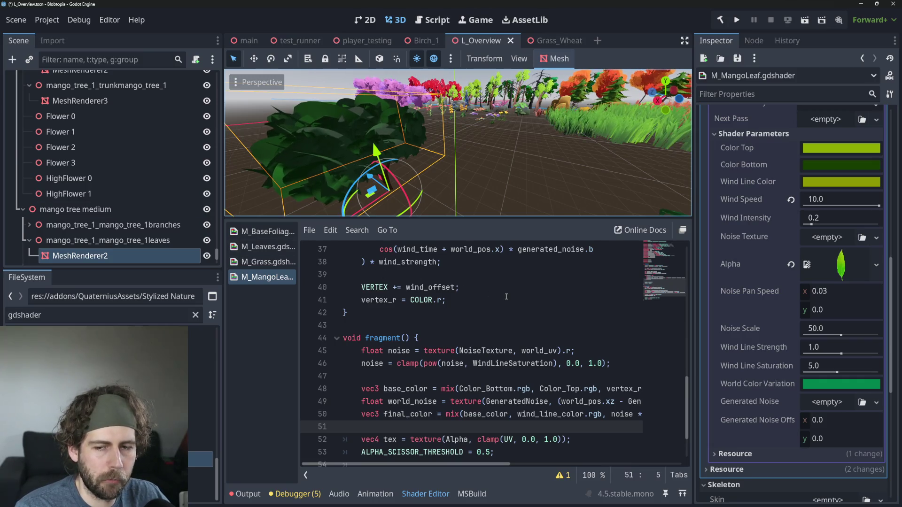
Review M_MangoLeaf's tex lookup, 0.5 threshold and ALBEDO lines, then open M_Leaves for comparison
scroll(502, 296, down, 2)
click(479, 388)
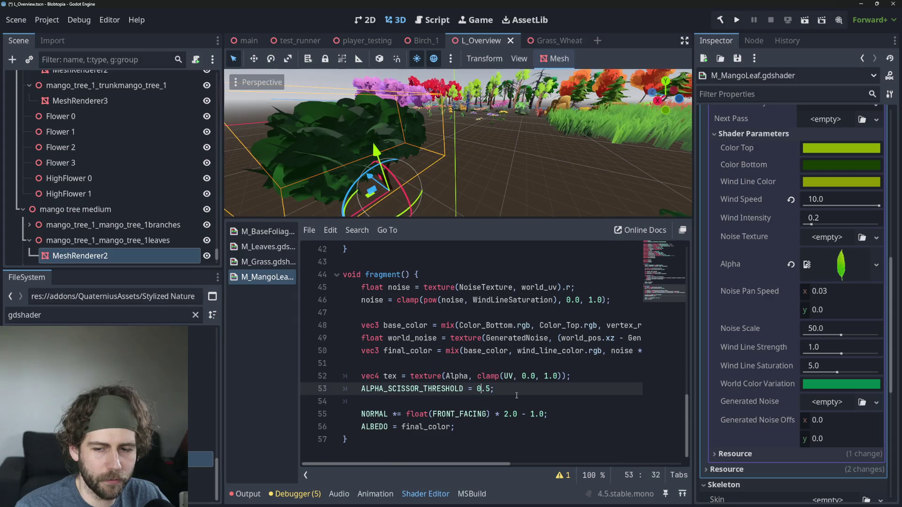
click(389, 390)
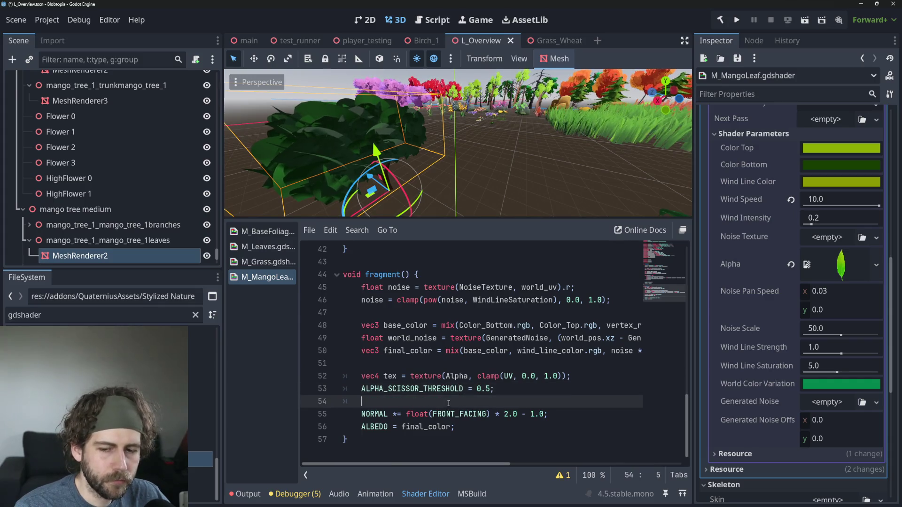
click(390, 401)
click(390, 376)
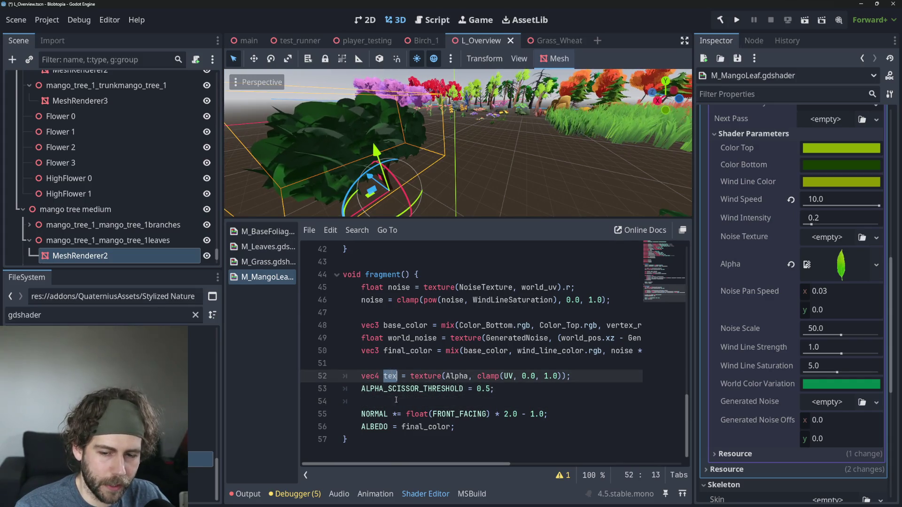
click(407, 427)
click(399, 426)
click(379, 427)
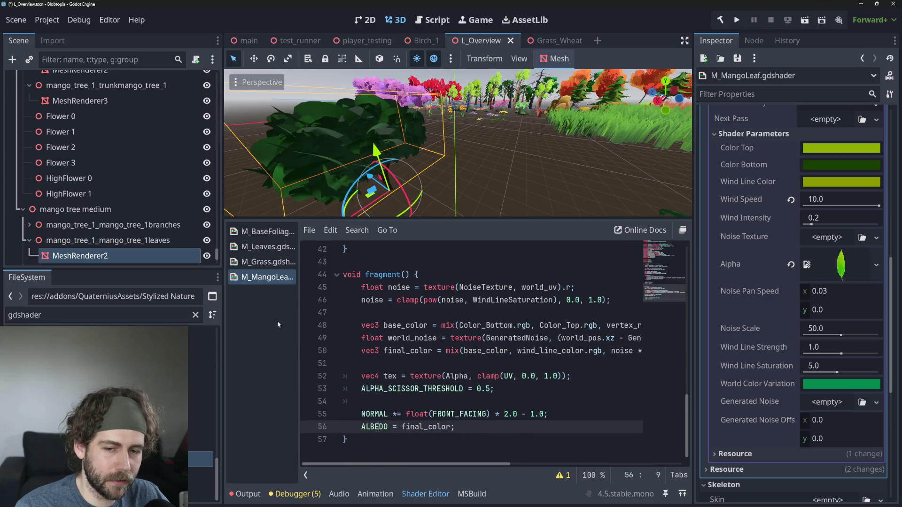
click(267, 246)
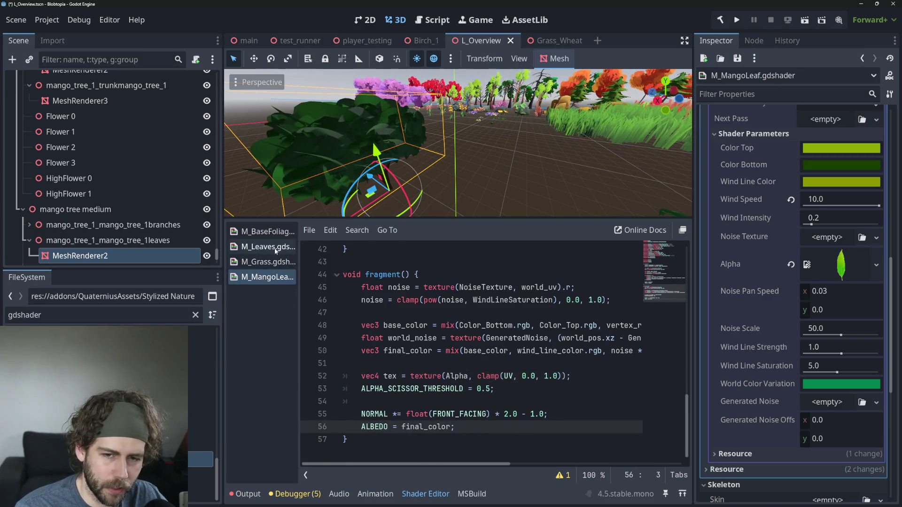